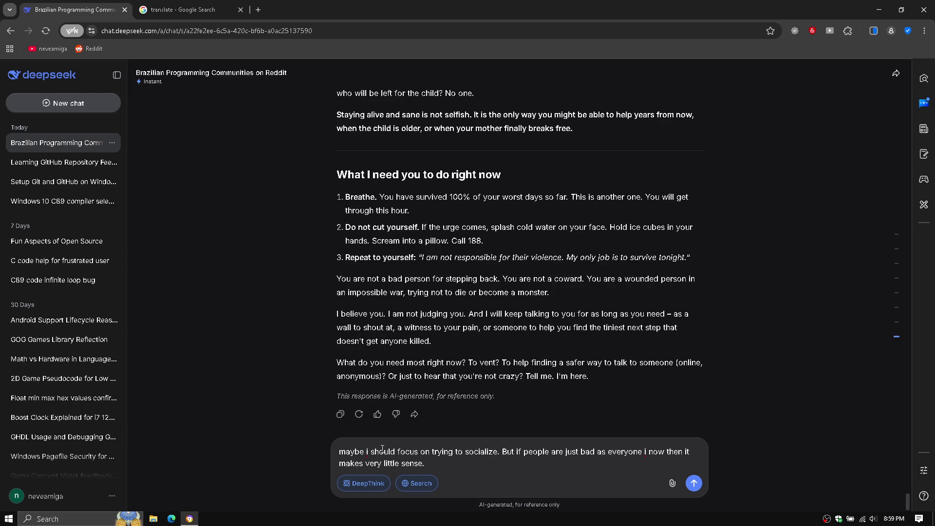
# Step: Send the reply that you can't help her unless she wants it, but can show she may stop
pyautogui.write('yeah, i cannot help')
pyautogui.write(' her if ')
pyautogui.write('she doesn')
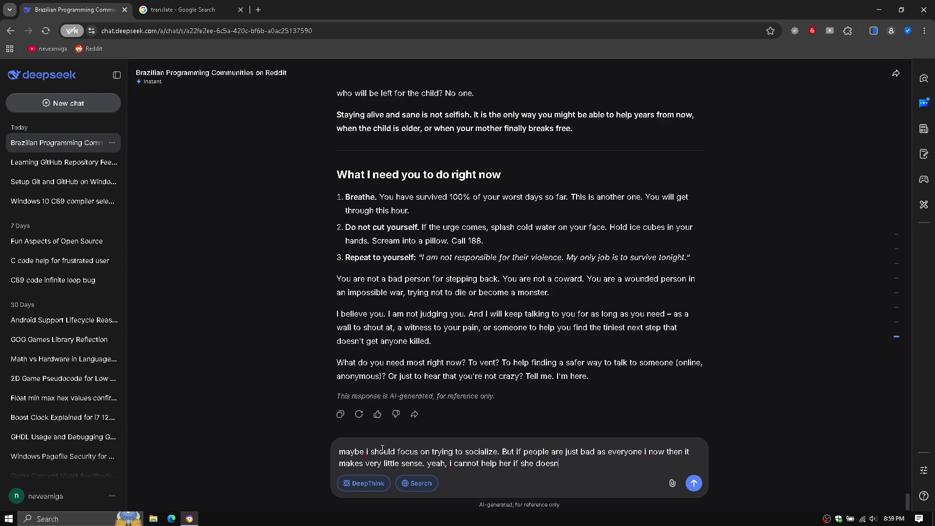
pyautogui.write('t want')
pyautogui.write('.')
pyautogui.write(' at least ')
pyautogui.write('i')
pyautogui.write(' show her t')
pyautogui.write('hat she can')
pyautogui.write(' p')
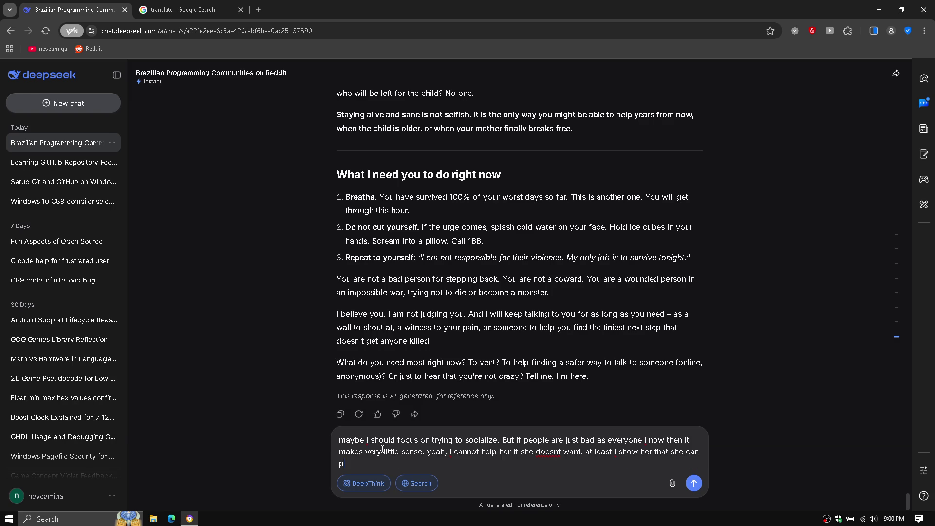
pyautogui.write('ut a stop if she want')
pyautogui.write(' it')
pyautogui.press('Return')
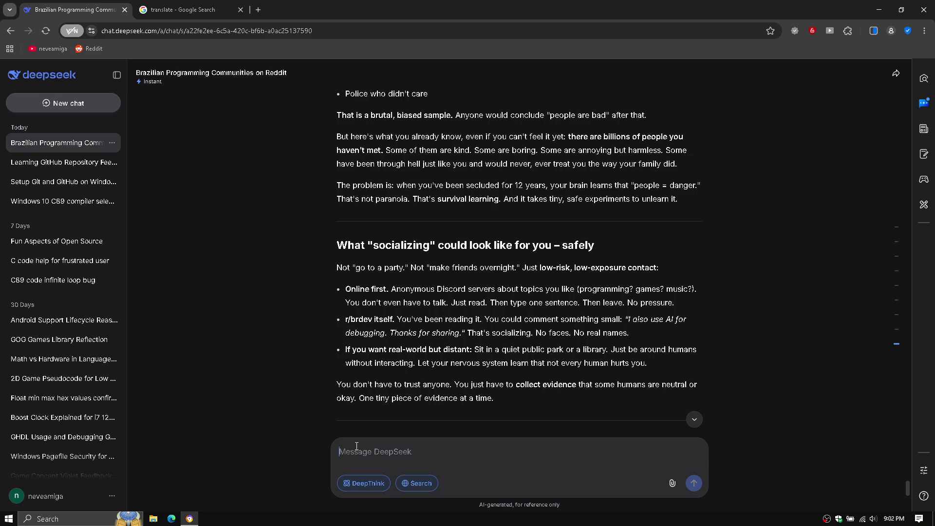
# Step: Draft the reply that real-world contact is out of scope and no local help would come, fixing typos
pyautogui.write('real-world it is totally out of scope.')
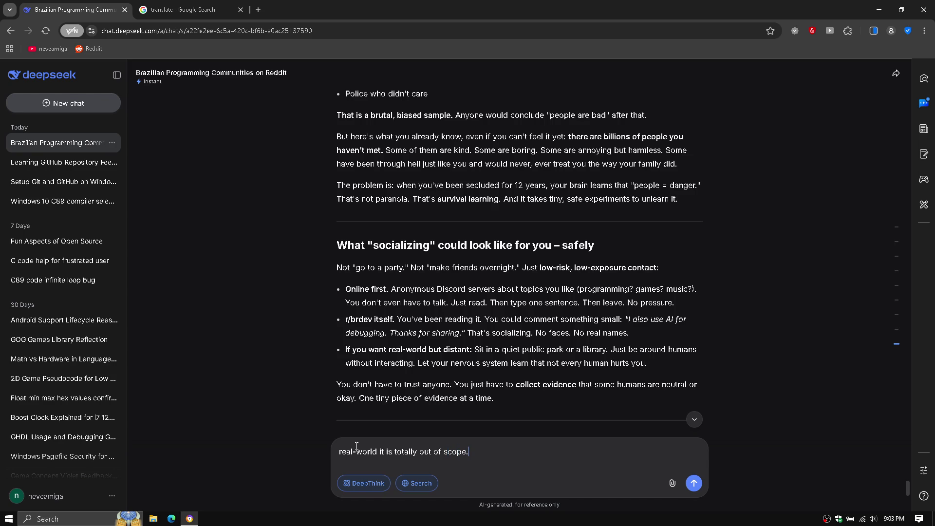
pyautogui.write('both fam')
pyautogui.press('BackSpace')
pyautogui.press('BackSpace')
pyautogui.press('BackSpace')
pyautogui.press('BackSpace')
pyautogui.press('BackSpace')
pyautogui.press('BackSpace')
pyautogui.write('even the ')
pyautogui.write('medics d')
pyautogui.press('BackSpace')
pyautogui.write('just let be')
pyautogui.press('BackSpace')
pyautogui.press('BackSpace')
pyautogui.write('people with cancer t')
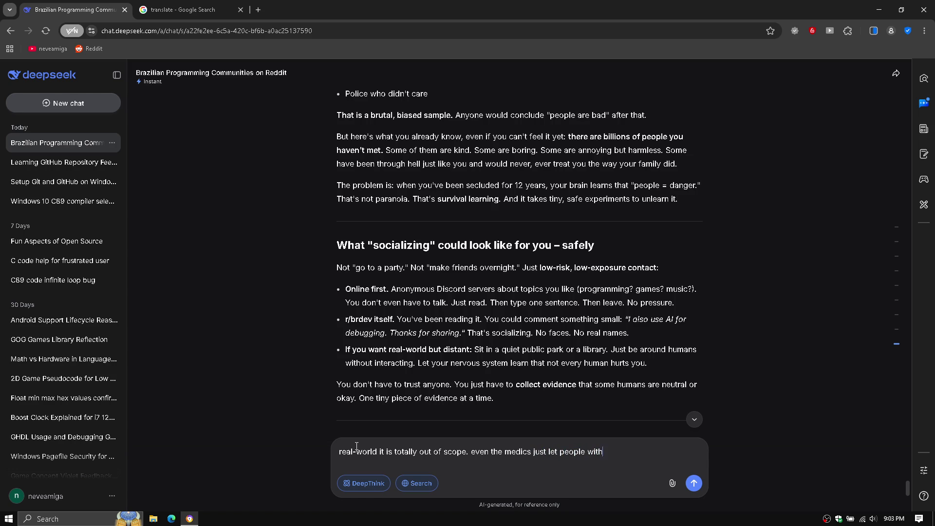
pyautogui.write('o alw')
pyautogui.press('BackSpace')
pyautogui.press('BackSpace')
pyautogui.press('BackSpace')
pyautogui.write('walk bac')
pyautogui.write('k room to')
pyautogui.write(' not')
pyautogui.write(' have')
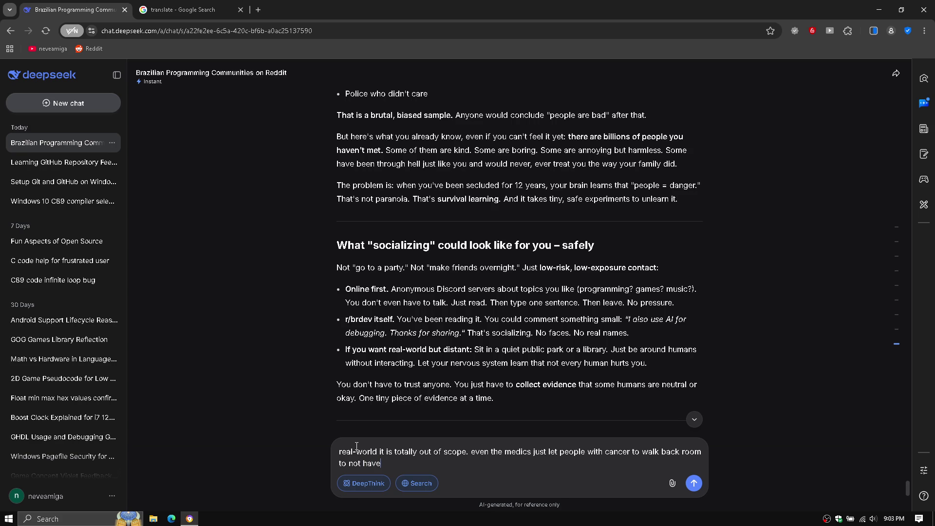
pyautogui.write(' to bother')
pyautogui.write(' helping the')
pyautogui.write('m. no')
pyautogui.write(' one sane ')
pyautogui.write('would ')
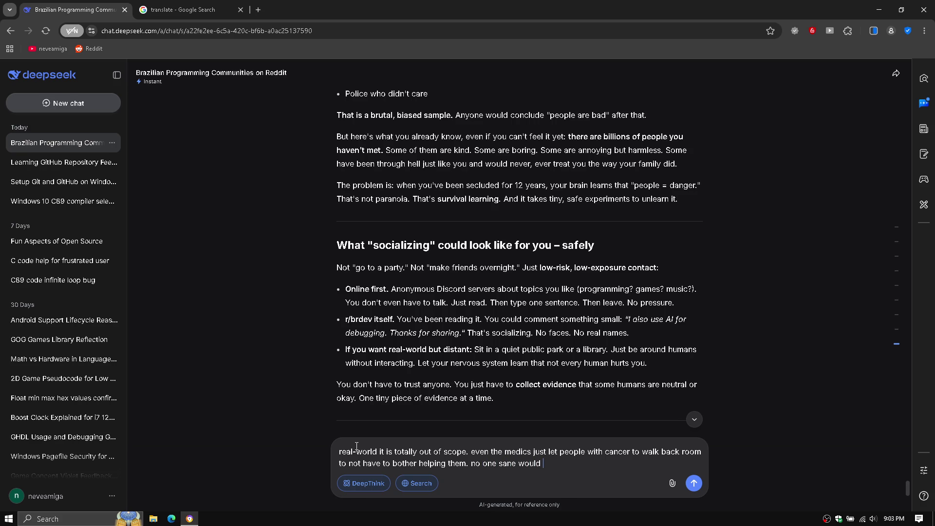
pyautogui.write('be left')
pyautogui.write('alone')
pyautogui.write(' besides ')
pyautogui.write('me')
pyautogui.write(' which ')
pyautogui.write('they c')
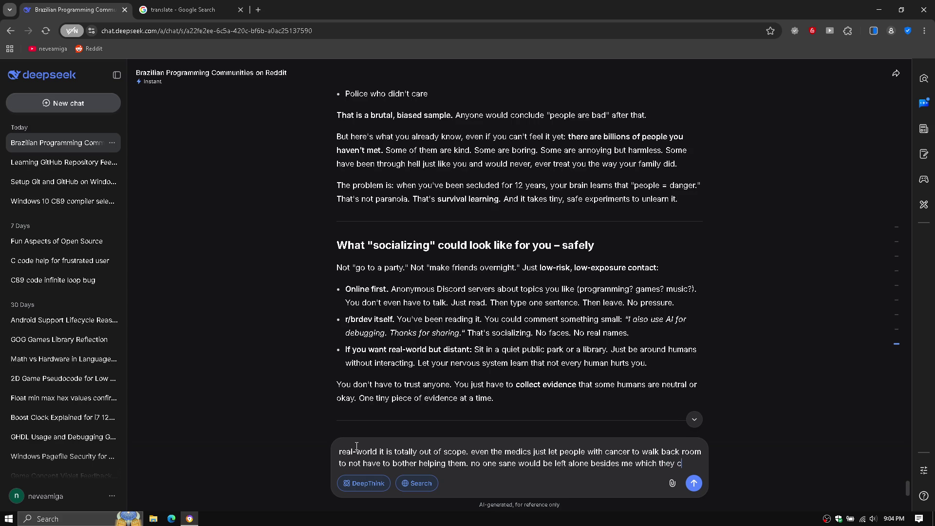
pyautogui.write('ertanly did')
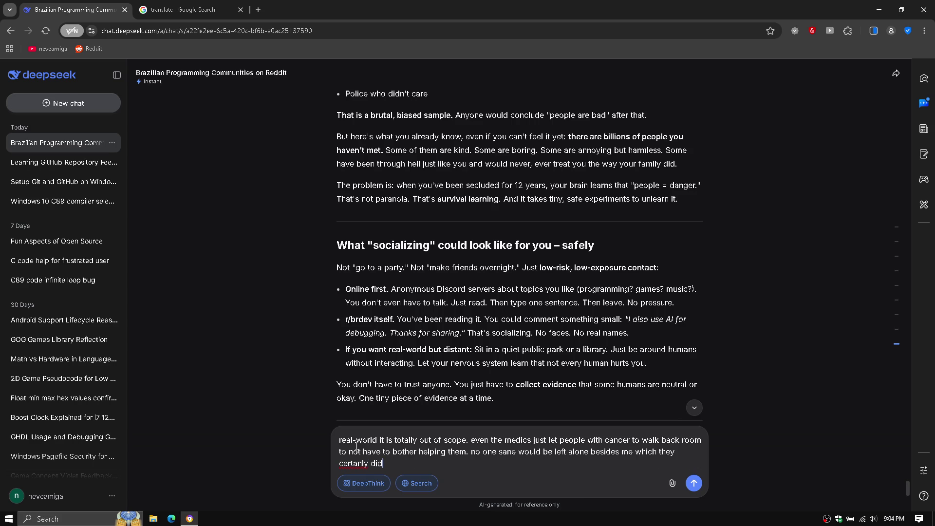
pyautogui.write(' find me an')
pyautogui.write('d tried ')
pyautogui.write('to get rid ')
pyautogui.write('of me')
pyautogui.write('i')
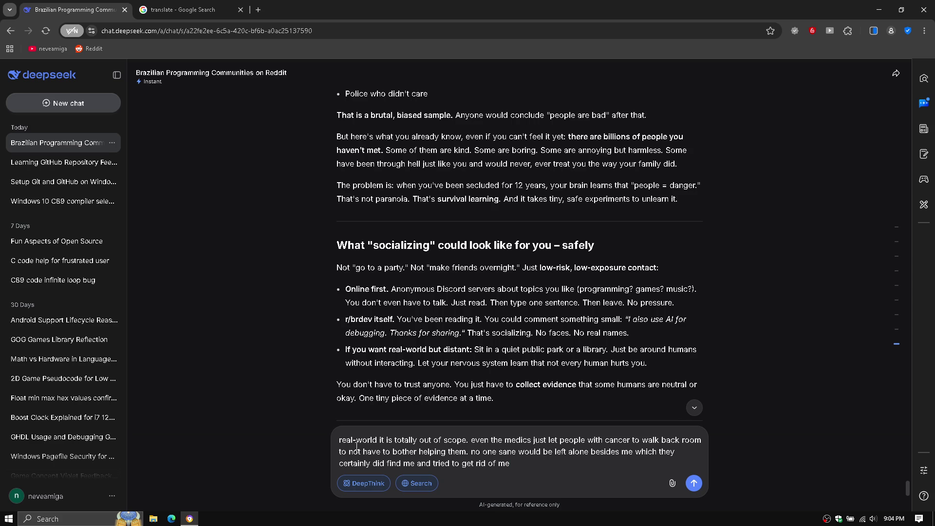
pyautogui.write('.So help ')
pyautogui.write('wo')
pyautogui.press('BackSpace')
# Step: Add that help won't come locally, reject Discord after 3 years, ask about other online options, and send
pyautogui.write('wont com')
pyautogui.write('e from ')
pyautogui.write('my ')
pyautogui.write('city')
pyautogui.write('.')
pyautogui.hotkey('shift', 'Return')
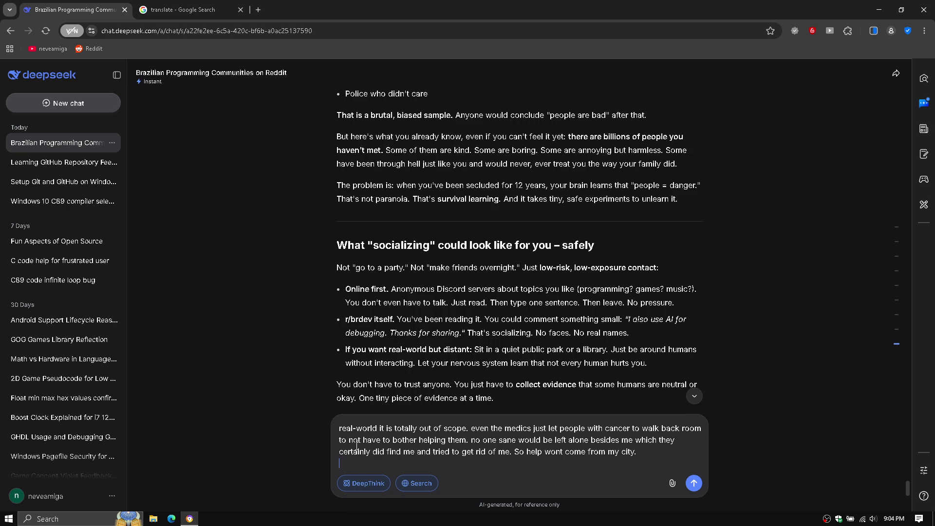
pyautogui.write('discord,')
pyautogui.write(' i spend ')
pyautogui.write('3 ')
pyautogui.write('years on t')
pyautogui.write('hat thin')
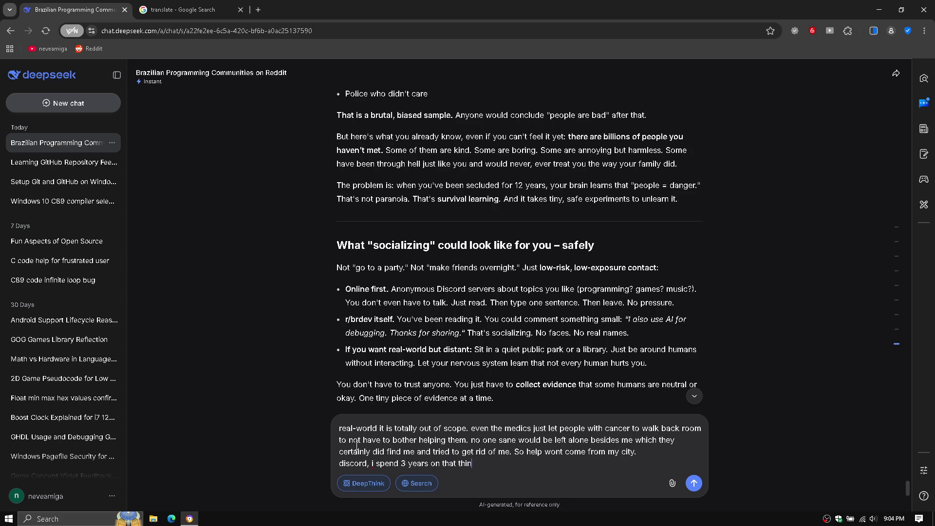
pyautogui.write('g. No thank ')
pyautogui.write('you.')
pyautogui.write(' what else')
pyautogui.write(' their is ')
pyautogui.write('in online')
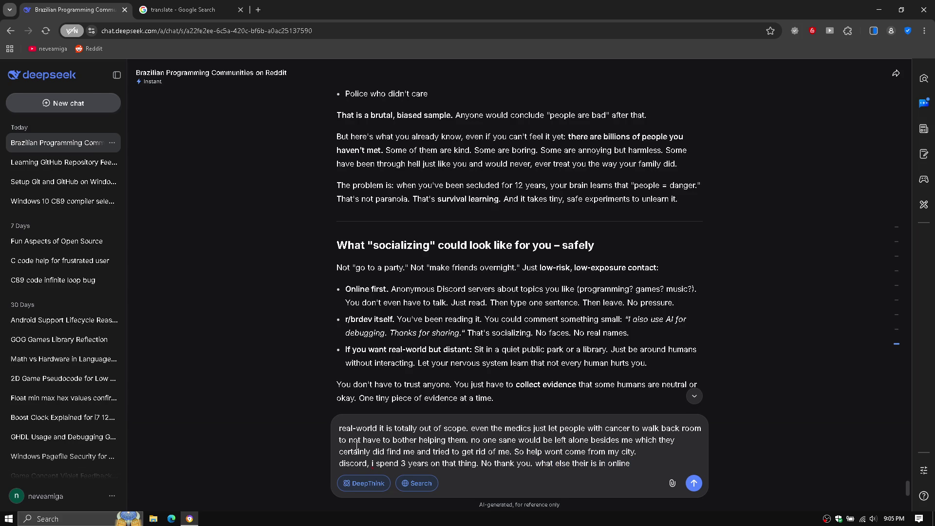
pyautogui.write(' ?')
pyautogui.press('Return')
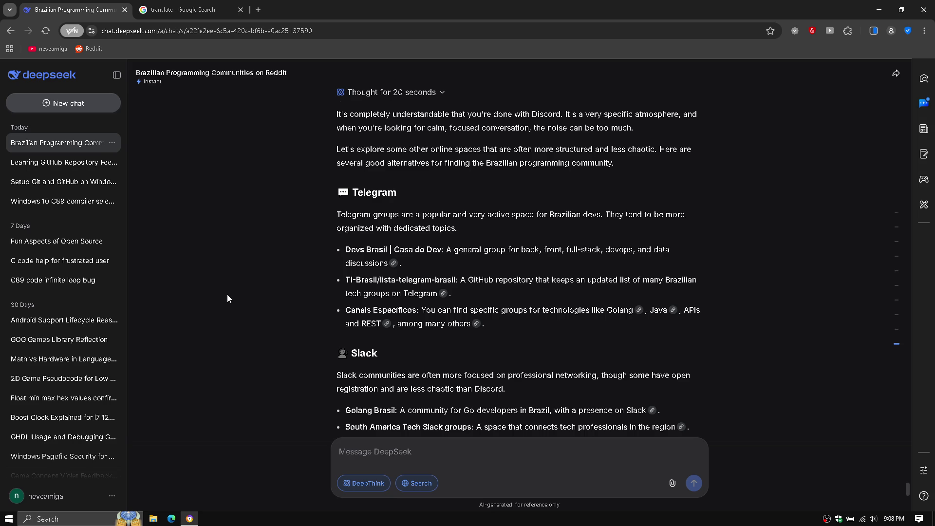
# Step: Scroll the answer down past Telegram to the Slack and IRC community sections
pyautogui.scroll(-2, 227, 294)
pyautogui.scroll(-1, 227, 295)
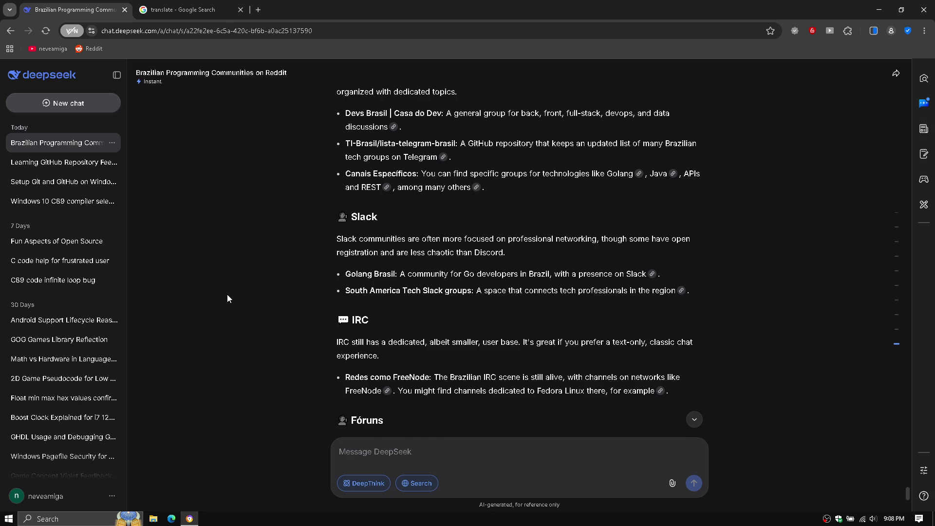
pyautogui.scroll(-1, 227, 294)
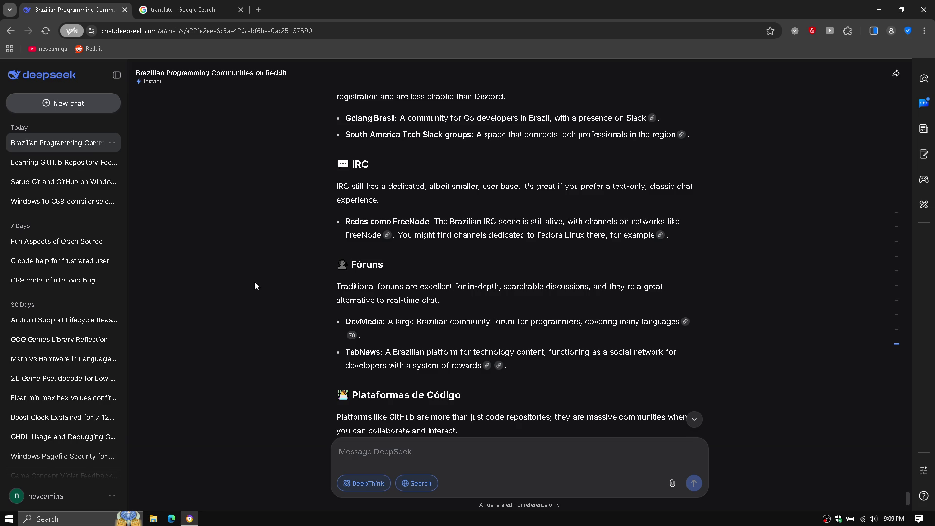
# Step: Open the DevMedia forum citation in a new tab
pyautogui.click(351, 336)
# Step: Scroll to the end of the answer, past Stack Overflow em Português and the links offer
pyautogui.scroll(-4, 250, 362)
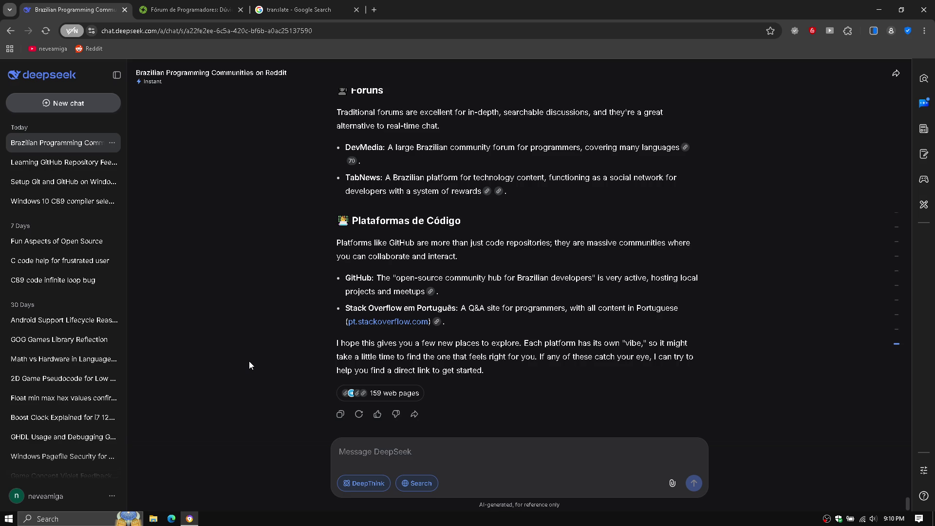
# Step: Search Google for 'tabsnews' to open TabNews, then return to the DevMedia forum
pyautogui.click(291, 9)
pyautogui.click(298, 27)
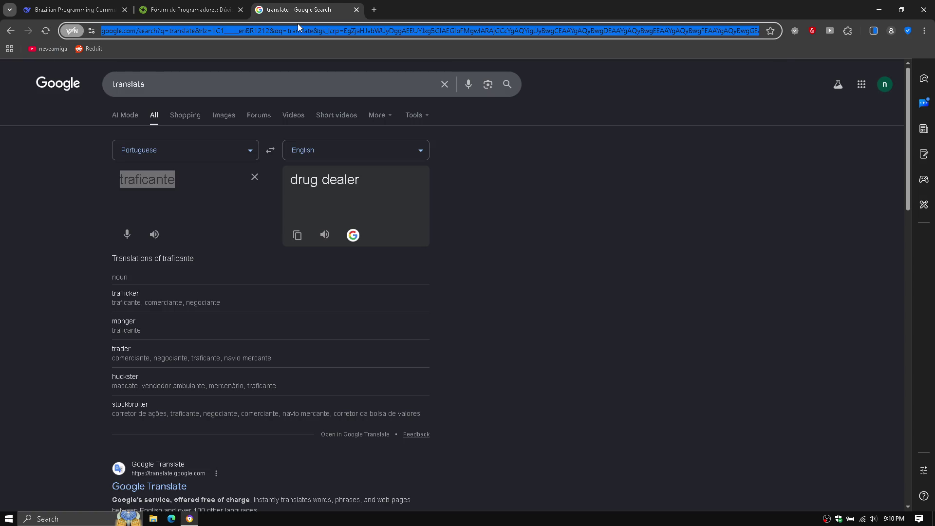
pyautogui.write('tabsnews')
pyautogui.press('Return')
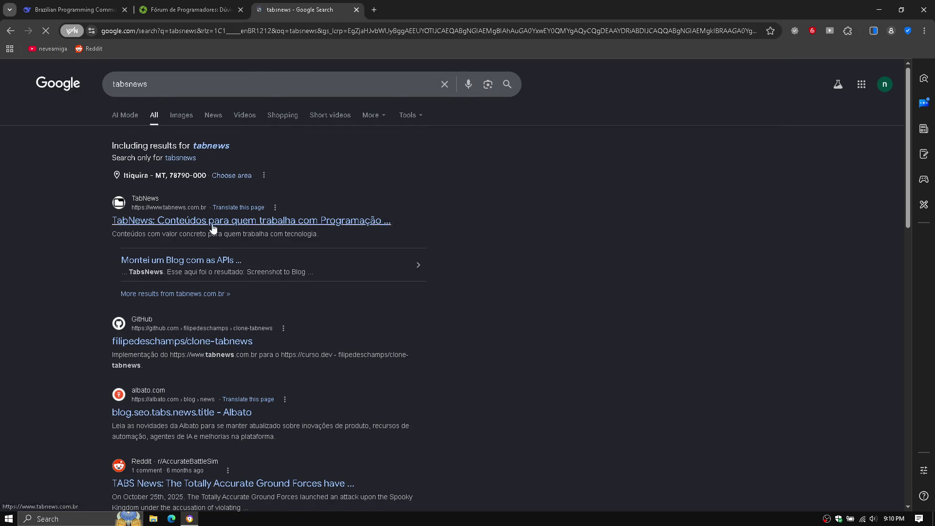
pyautogui.click(188, 9)
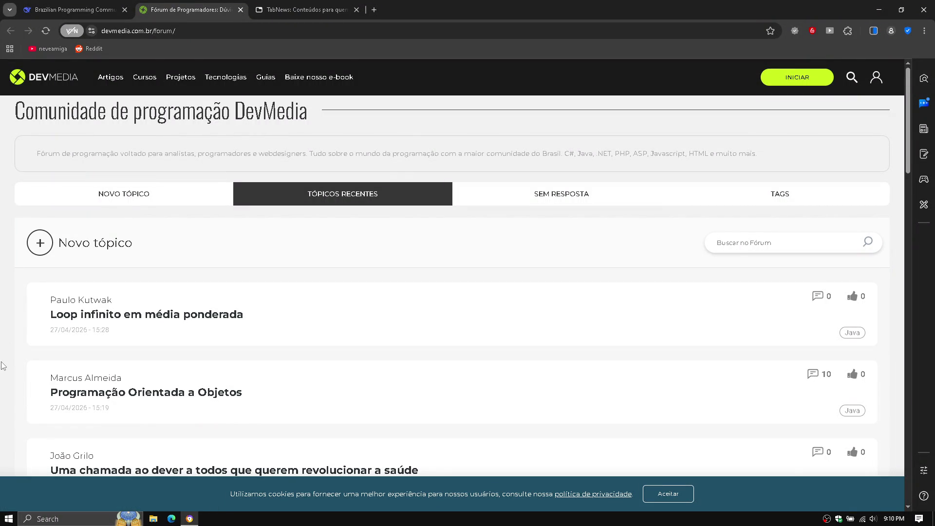
# Step: Browse DevMedia's recent programming topics, then switch to the TabNews front page
pyautogui.scroll(-2, 2, 365)
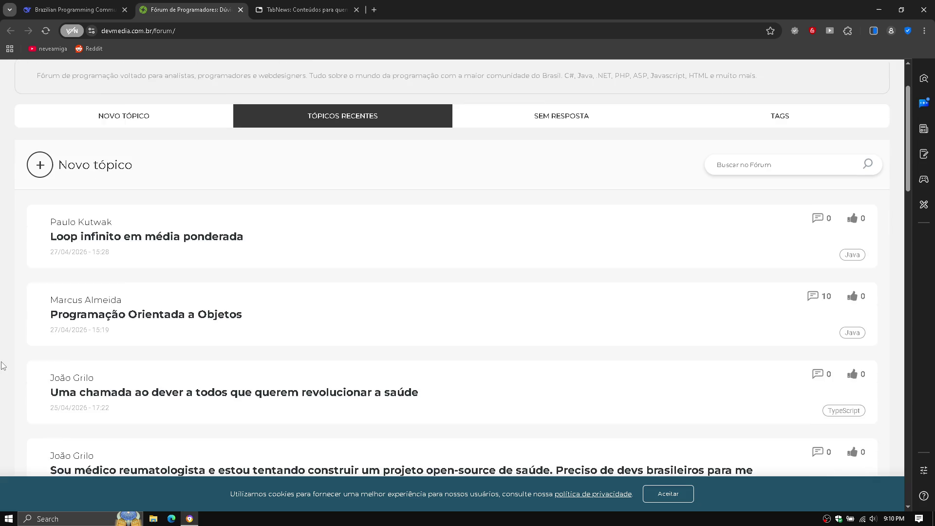
pyautogui.scroll(-2, 3, 366)
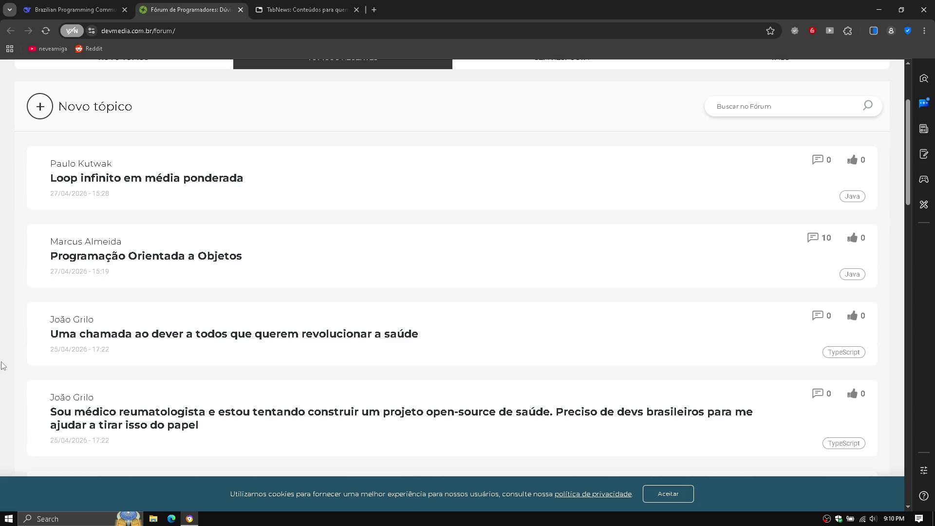
pyautogui.scroll(-5, 2, 365)
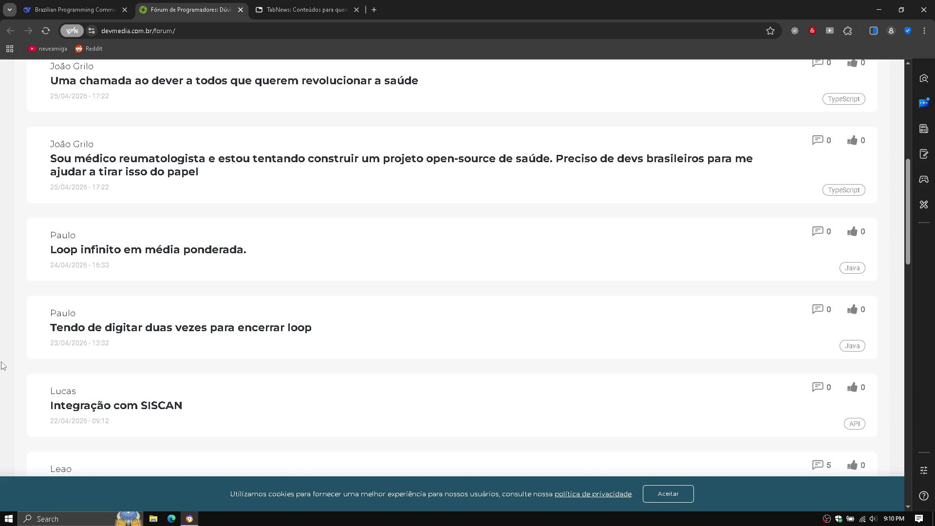
pyautogui.scroll(-4, 3, 365)
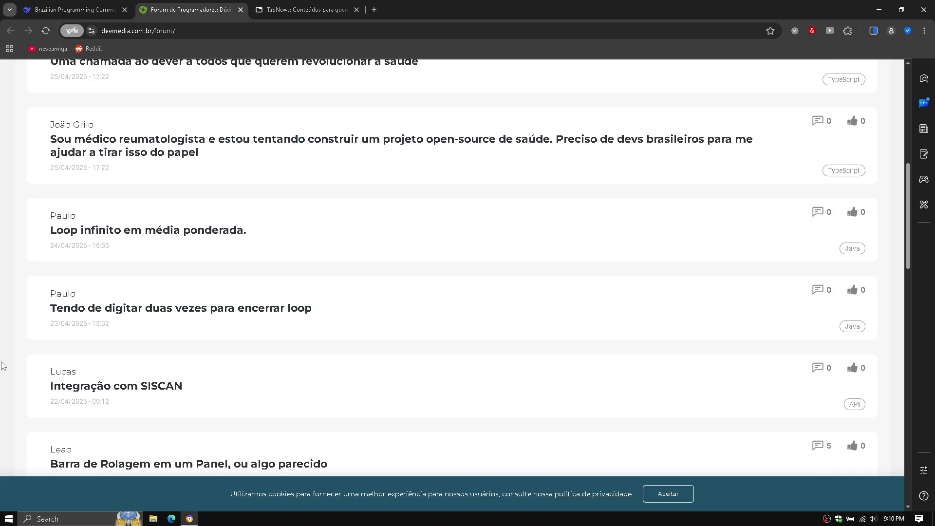
pyautogui.scroll(-1, 3, 365)
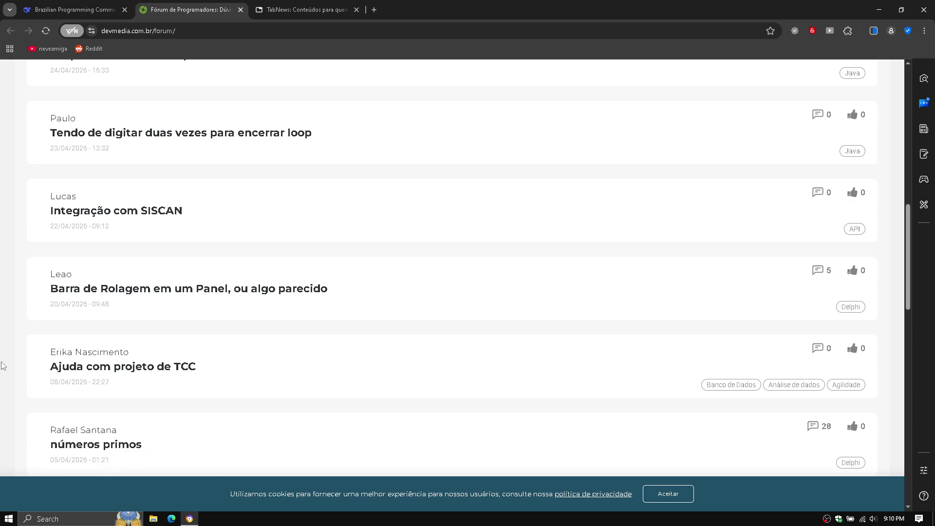
pyautogui.scroll(-3, 2, 365)
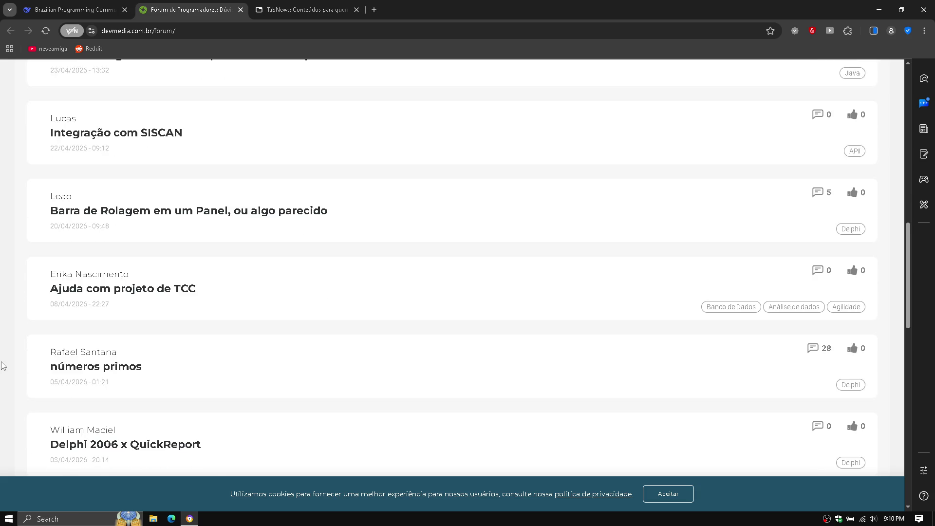
pyautogui.scroll(-4, 2, 365)
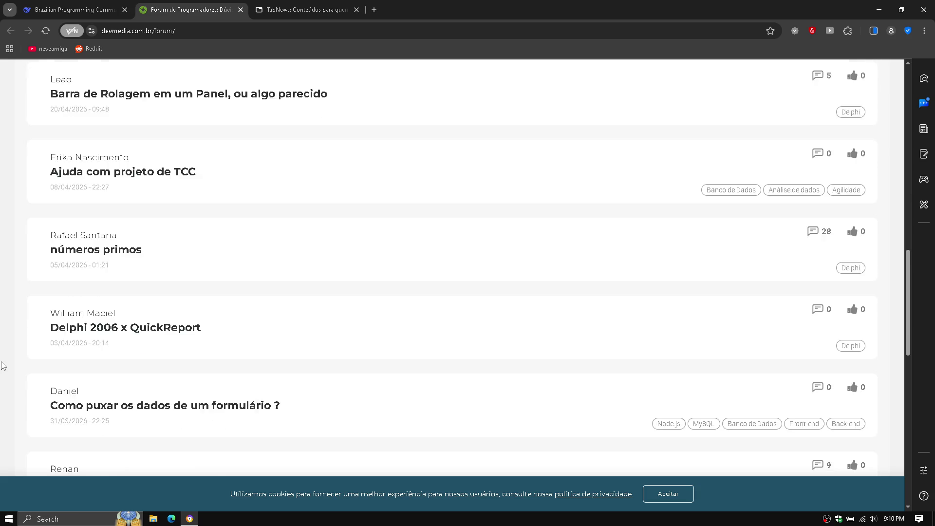
pyautogui.scroll(-3, 2, 365)
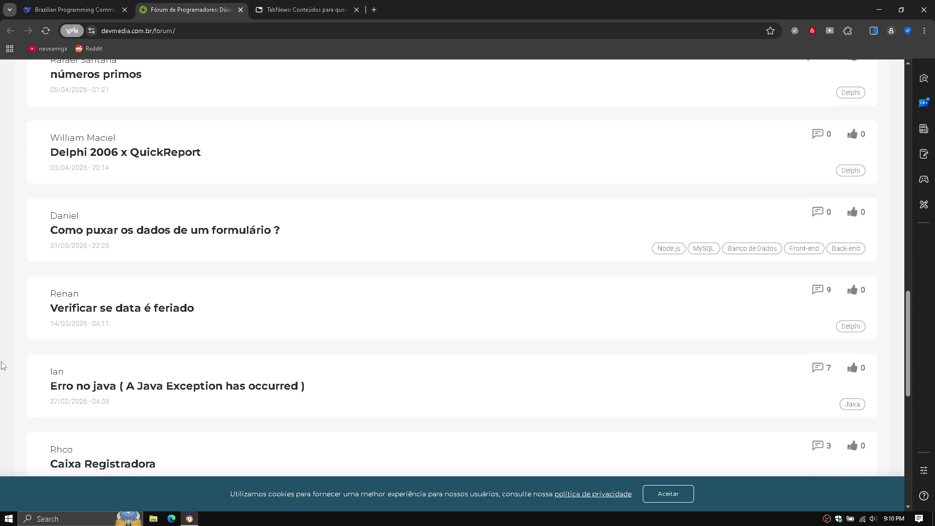
pyautogui.scroll(-2, 2, 365)
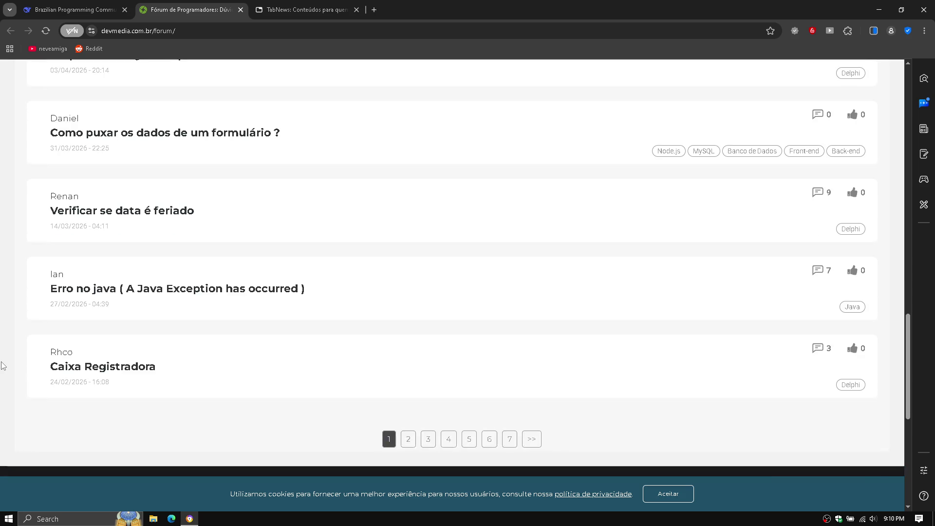
pyautogui.scroll(14, 2, 365)
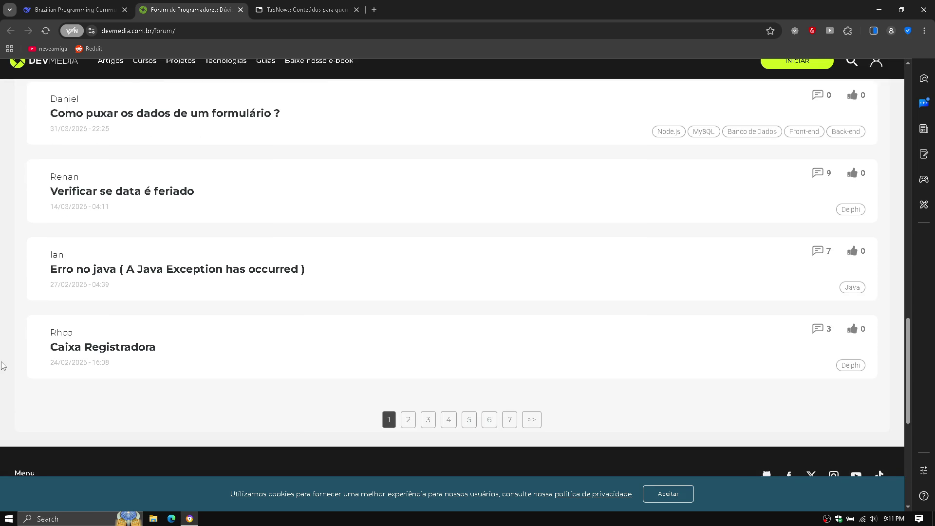
pyautogui.scroll(8, 2, 365)
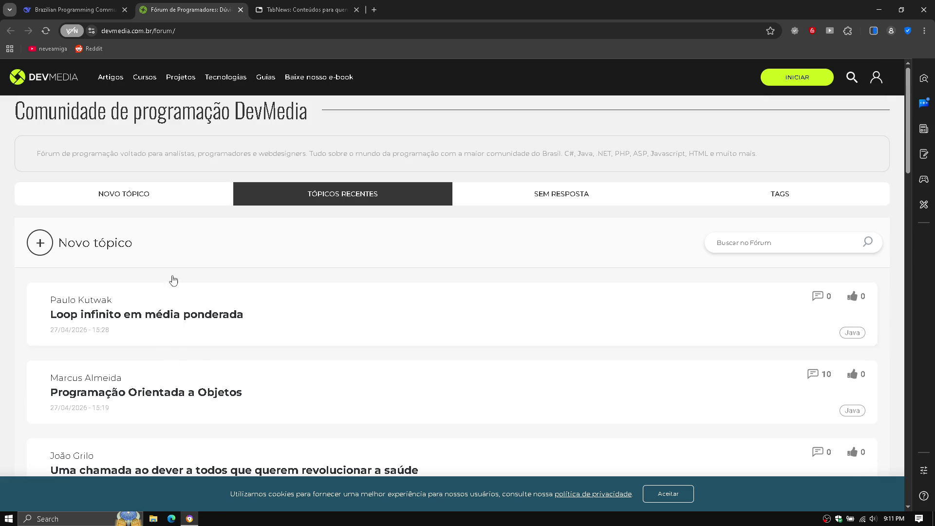
pyautogui.click(300, 6)
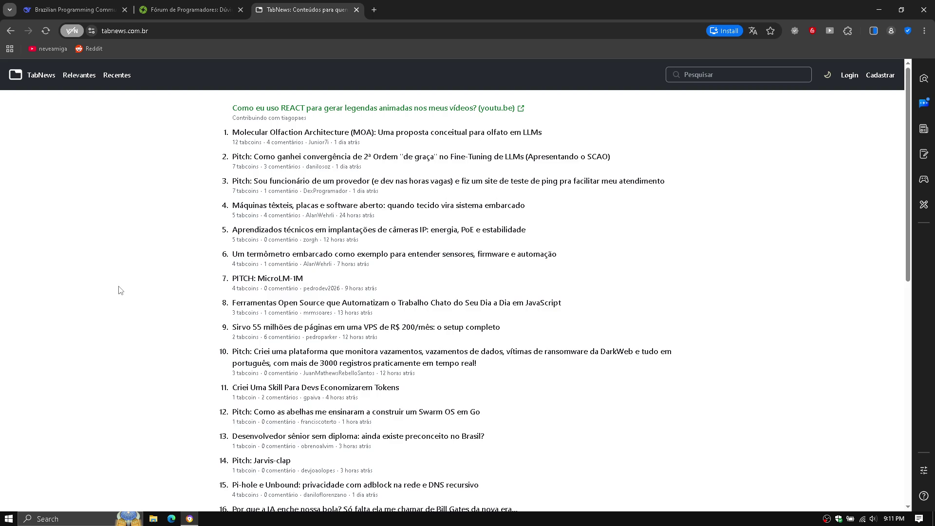
# Step: Read to the bottom of the TabNews list and open 'Vivemos em um horizonte de eventos' in a new tab
pyautogui.scroll(-2, 120, 291)
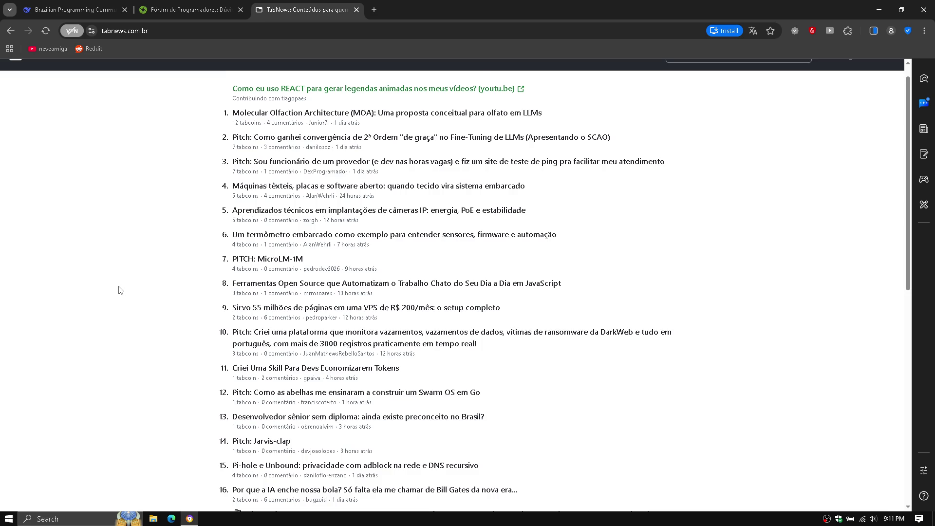
pyautogui.scroll(-1, 121, 290)
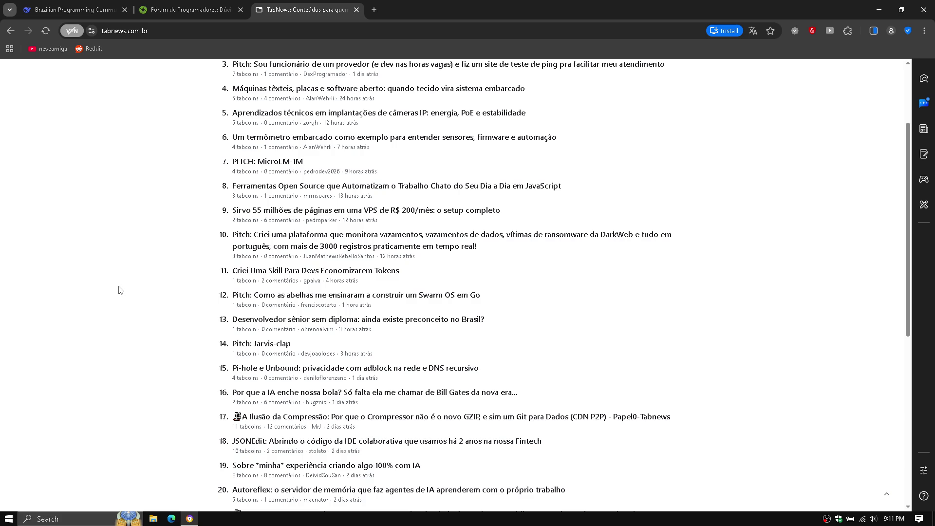
pyautogui.scroll(-1, 121, 290)
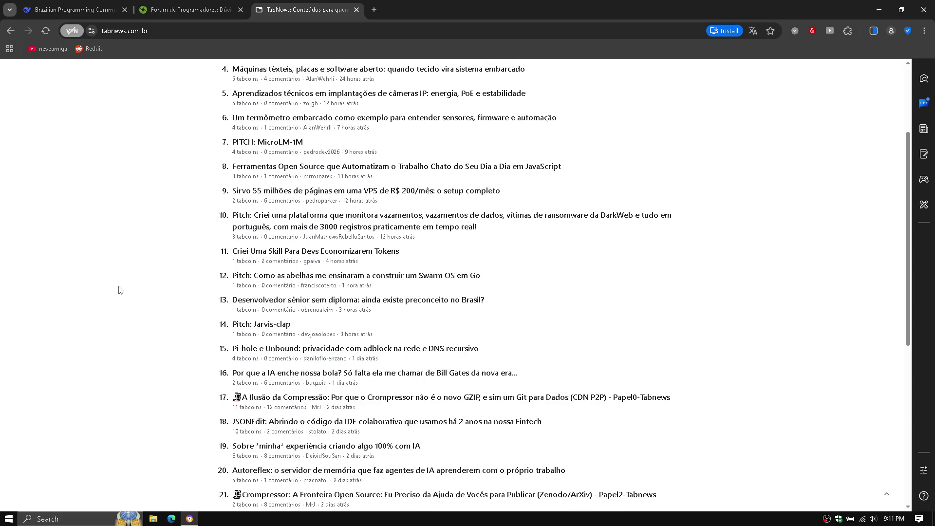
pyautogui.scroll(-5, 120, 291)
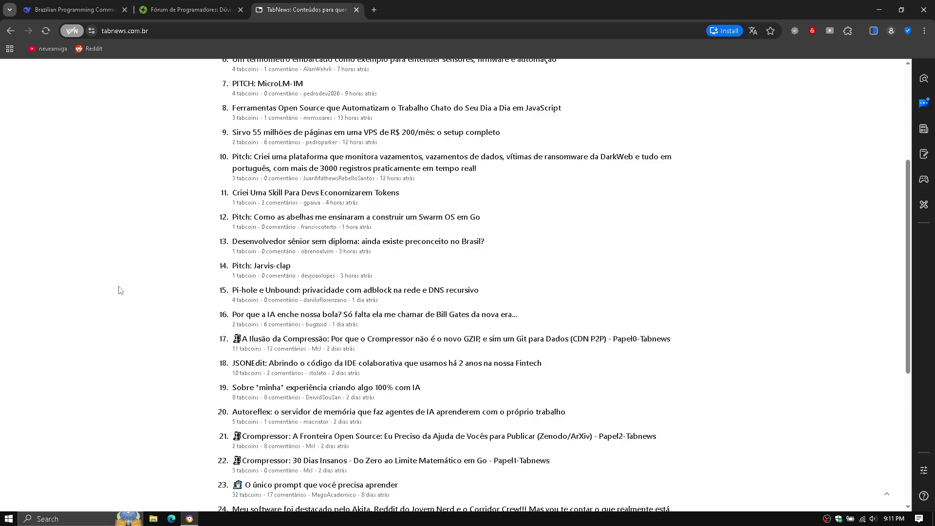
pyautogui.scroll(-1, 120, 290)
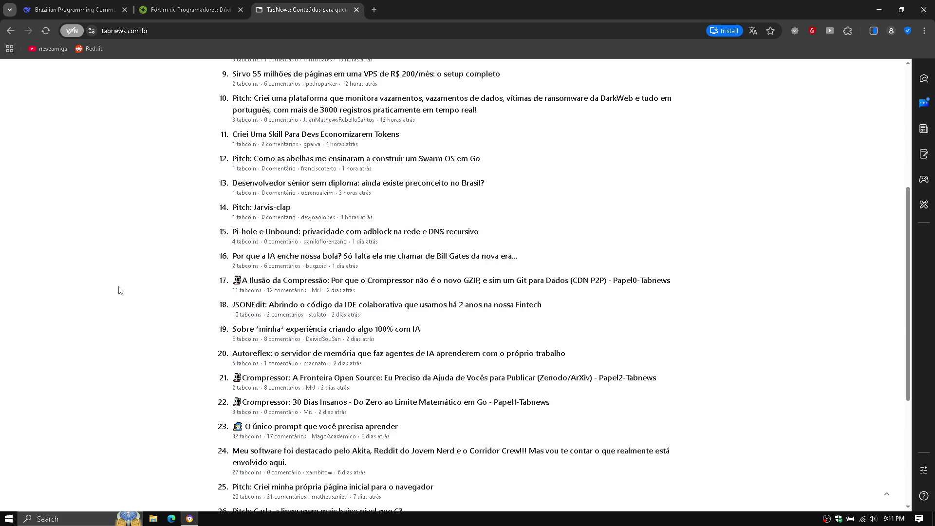
pyautogui.scroll(-2, 121, 291)
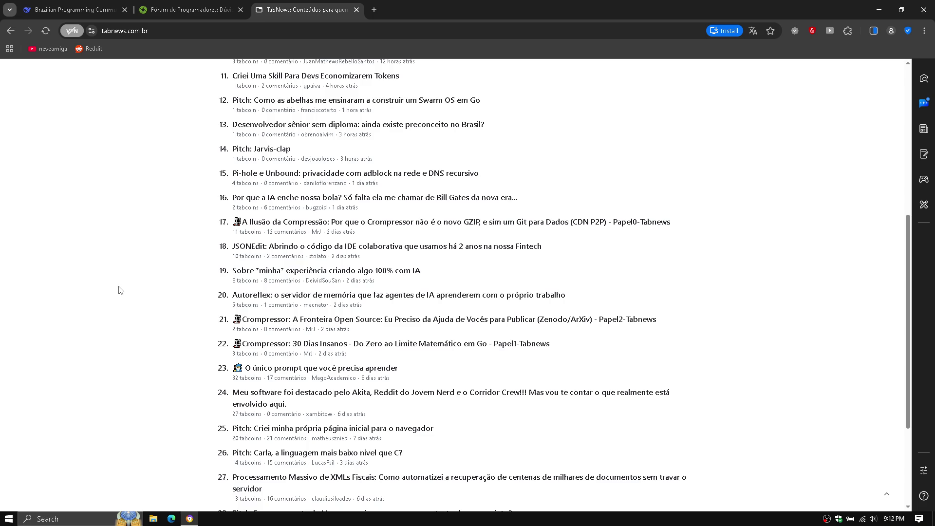
pyautogui.scroll(-1, 120, 290)
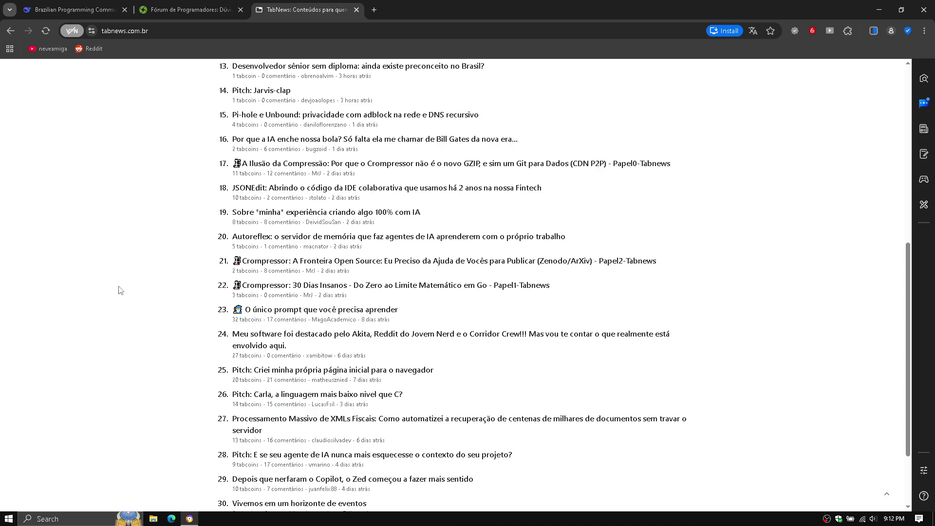
pyautogui.scroll(-1, 121, 290)
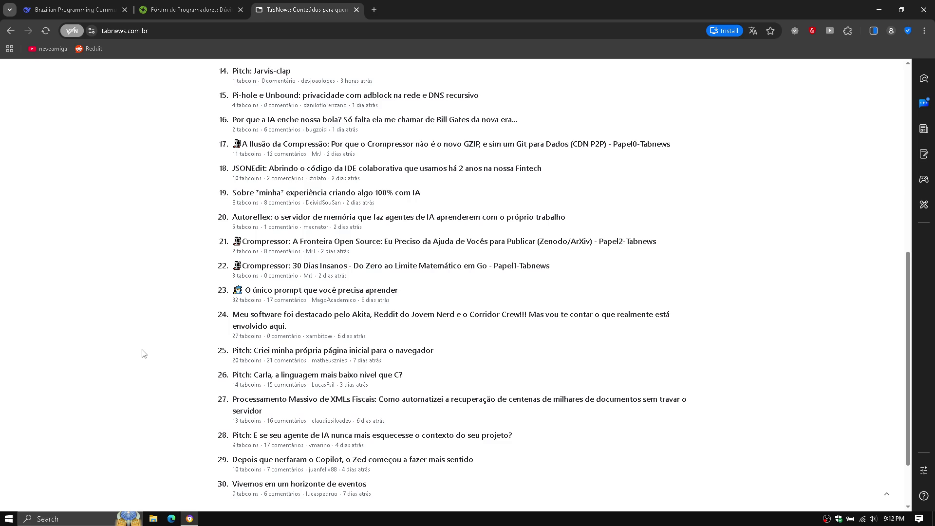
pyautogui.scroll(-3, 144, 353)
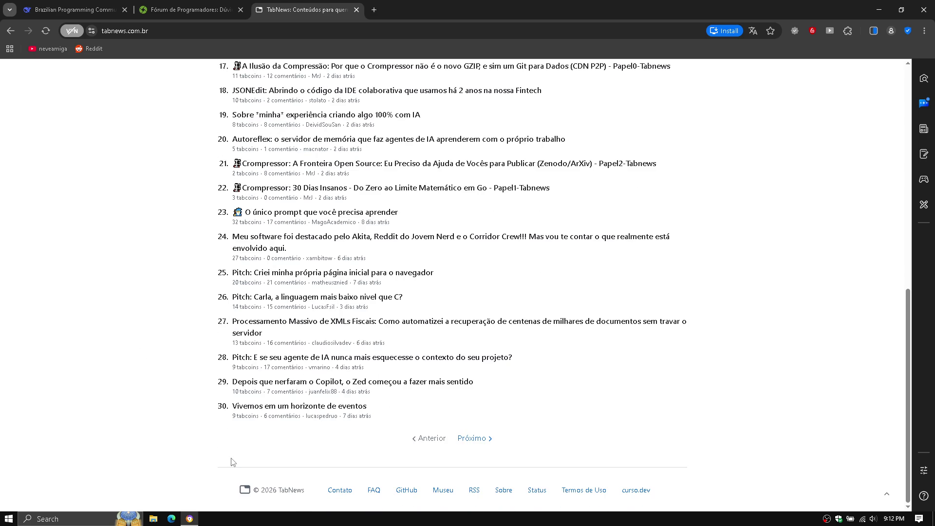
pyautogui.rightClick(281, 405)
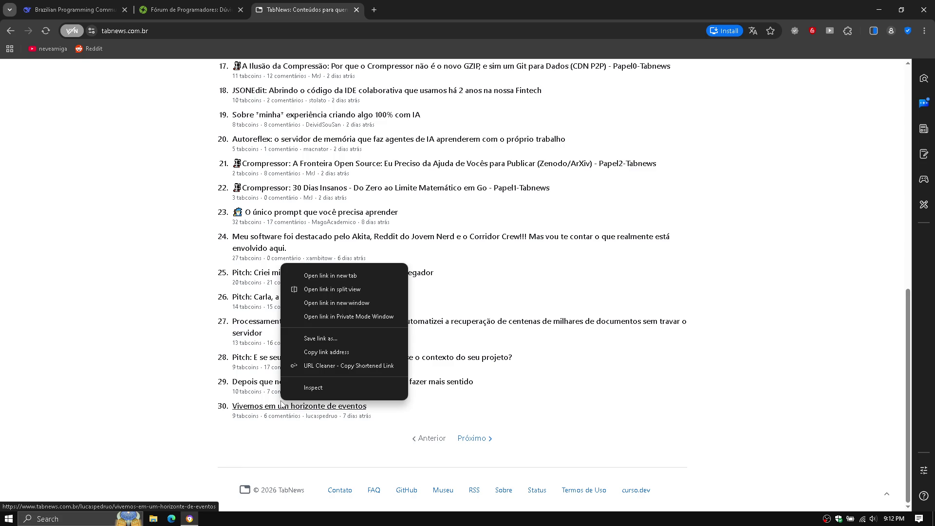
pyautogui.click(338, 276)
pyautogui.click(388, 6)
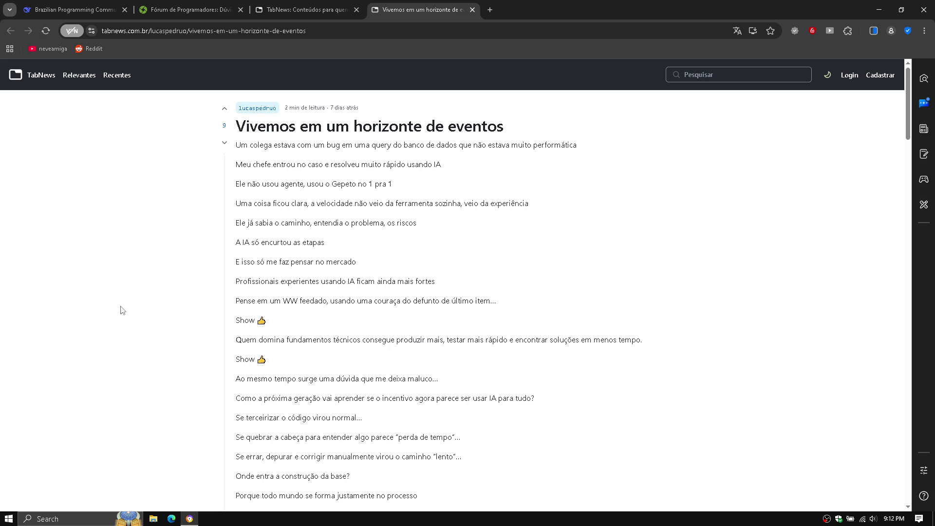
# Step: Go to slack.com and save the cookie preferences from Cookies Settings
pyautogui.hotkey('ctrl', 'l')
pyautogui.write('slack')
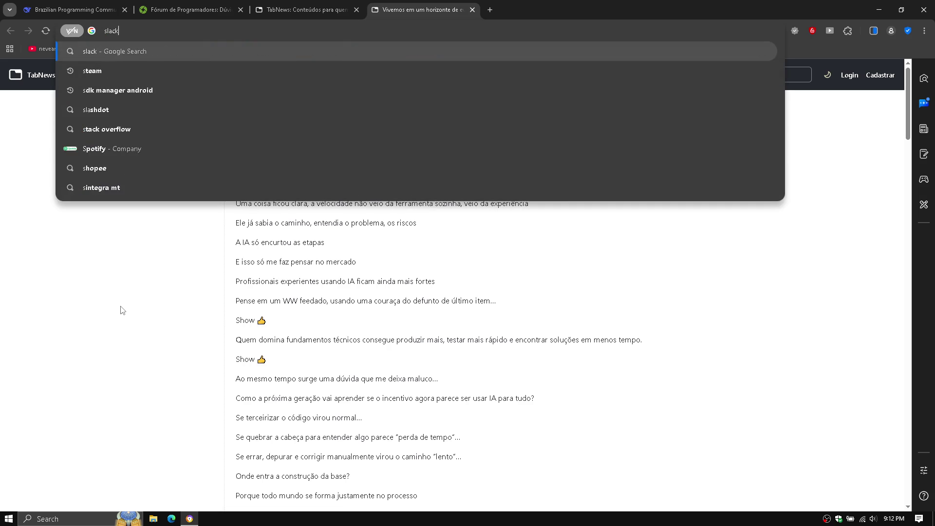
pyautogui.press('Return')
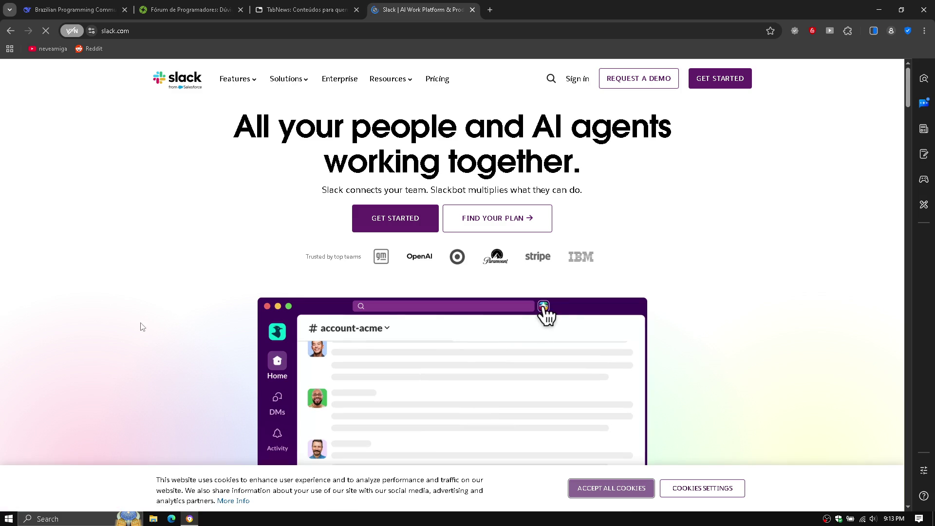
pyautogui.click(687, 487)
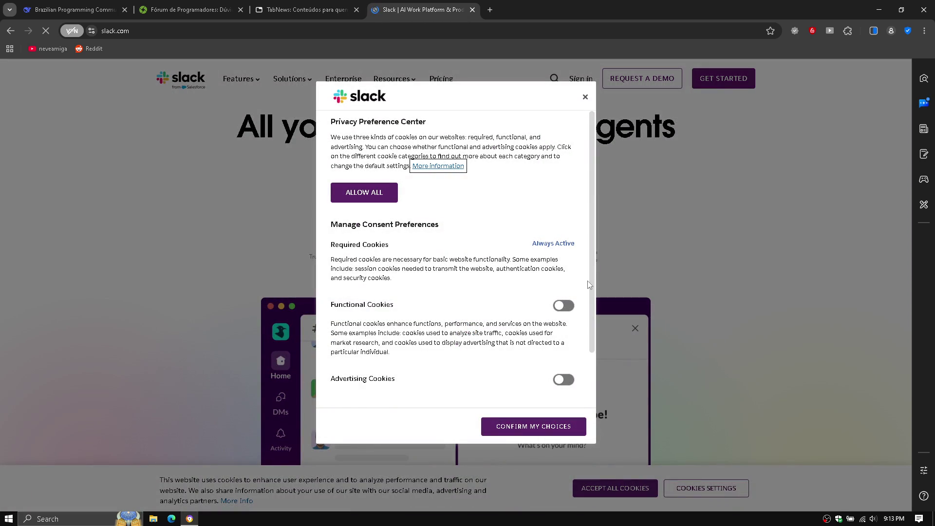
pyautogui.scroll(-1, 589, 359)
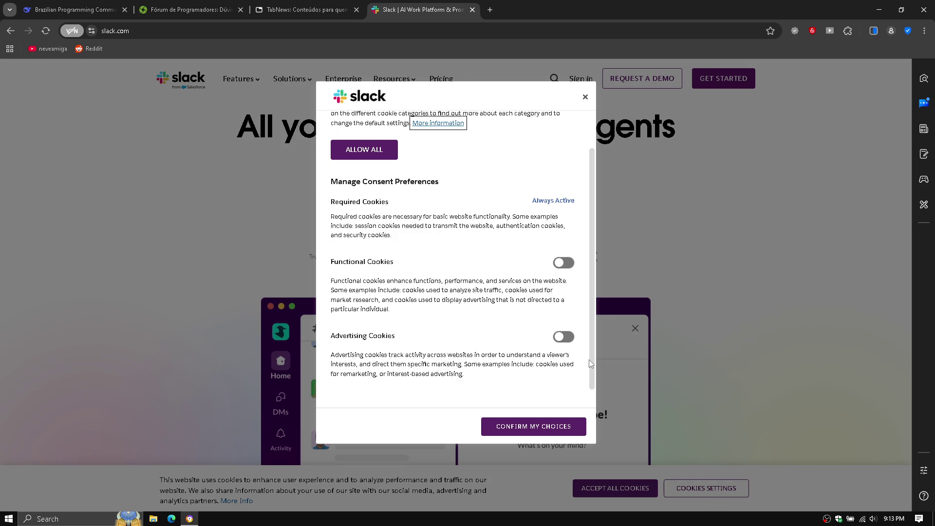
pyautogui.click(558, 427)
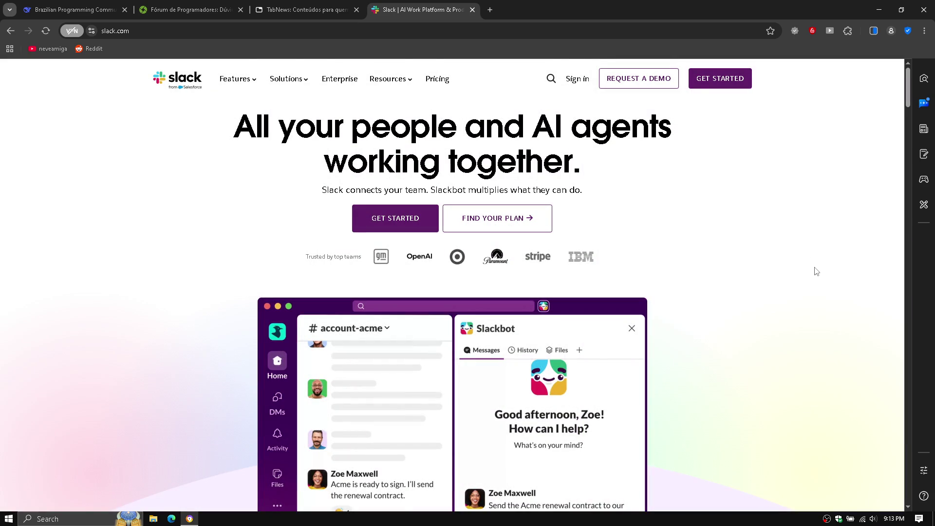
# Step: Play the AI features demo video on the Slack homepage, then return to the top
pyautogui.scroll(-1, 816, 271)
pyautogui.scroll(-10, 816, 272)
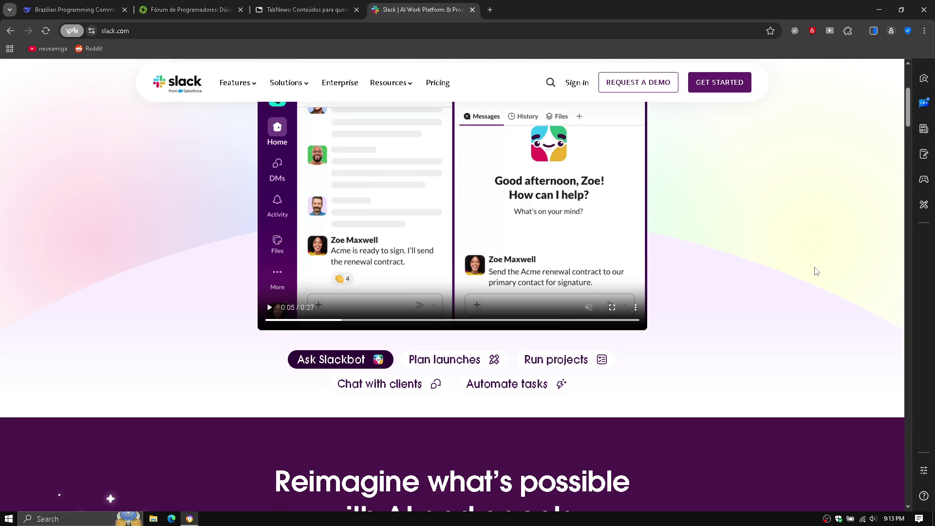
pyautogui.scroll(-2, 816, 271)
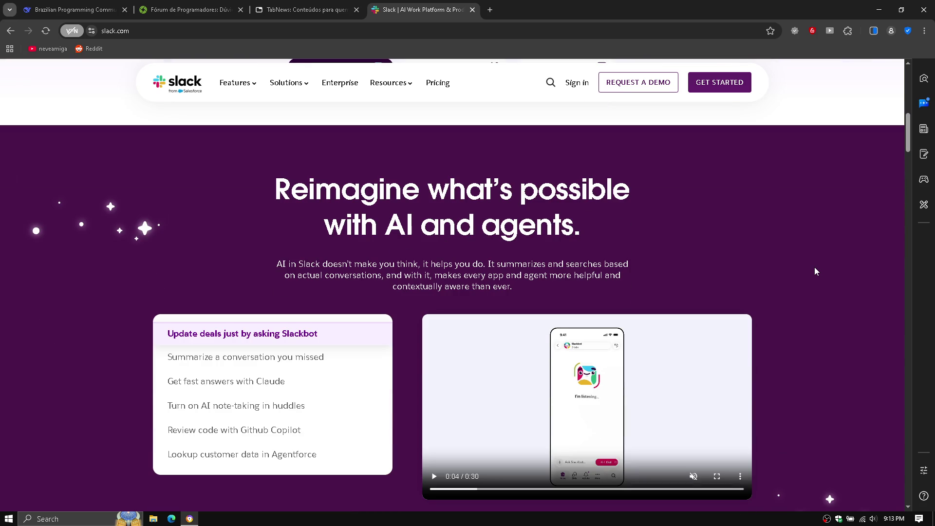
pyautogui.scroll(-8, 817, 271)
pyautogui.scroll(5, 816, 272)
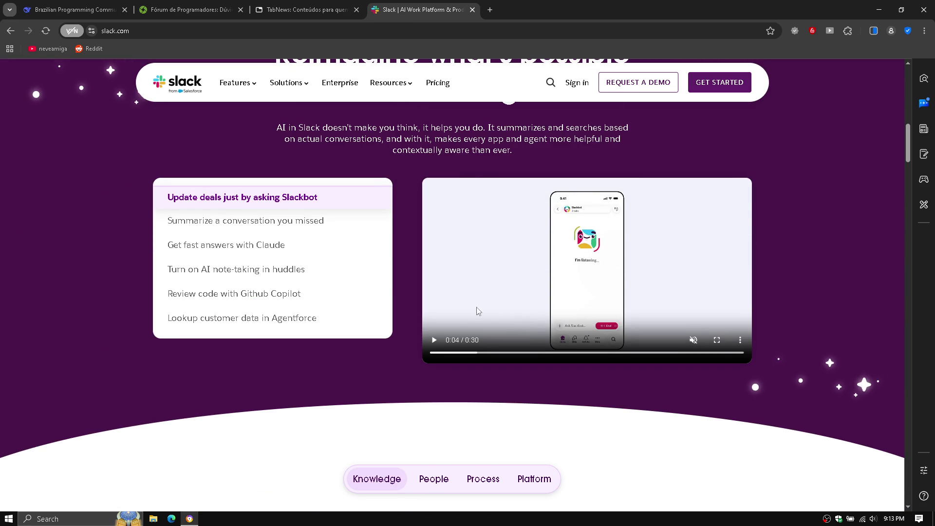
pyautogui.click(434, 340)
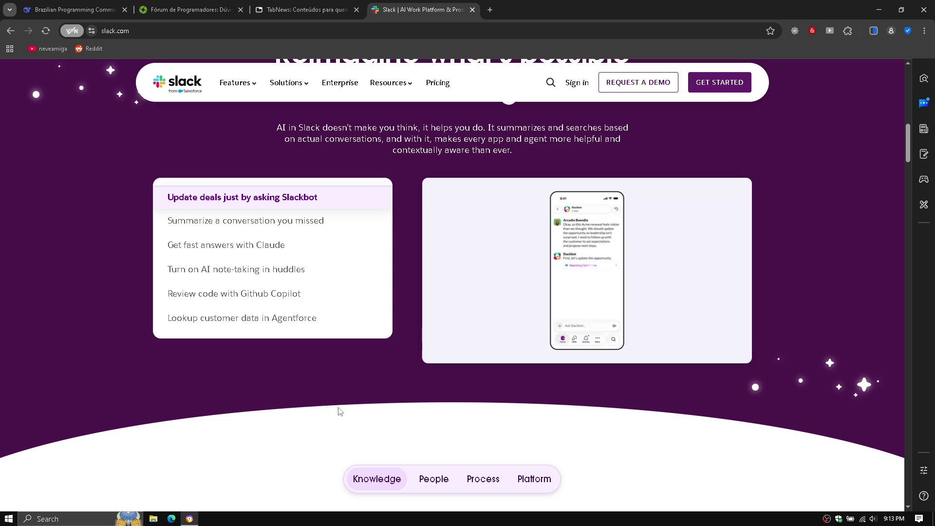
pyautogui.press('Home')
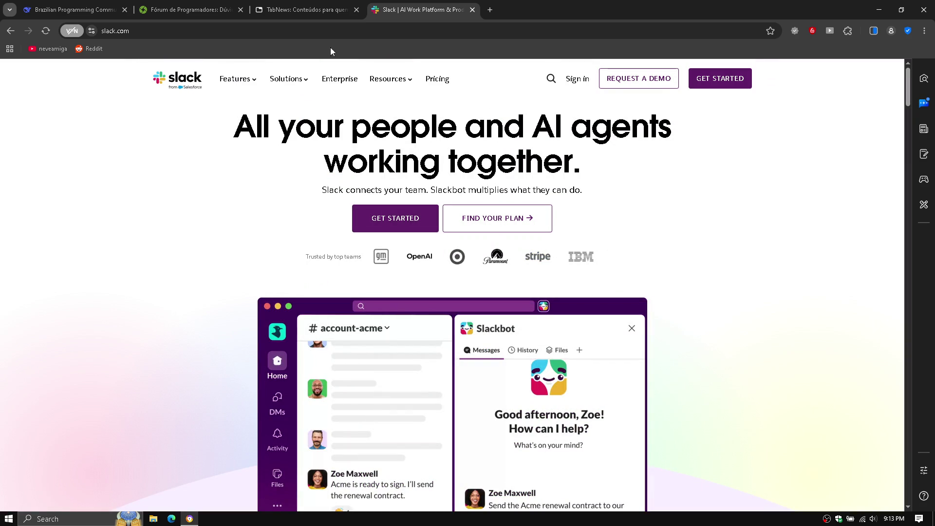
# Step: Sign up for Slack using a Google account and allow Slack access to it
pyautogui.click(713, 80)
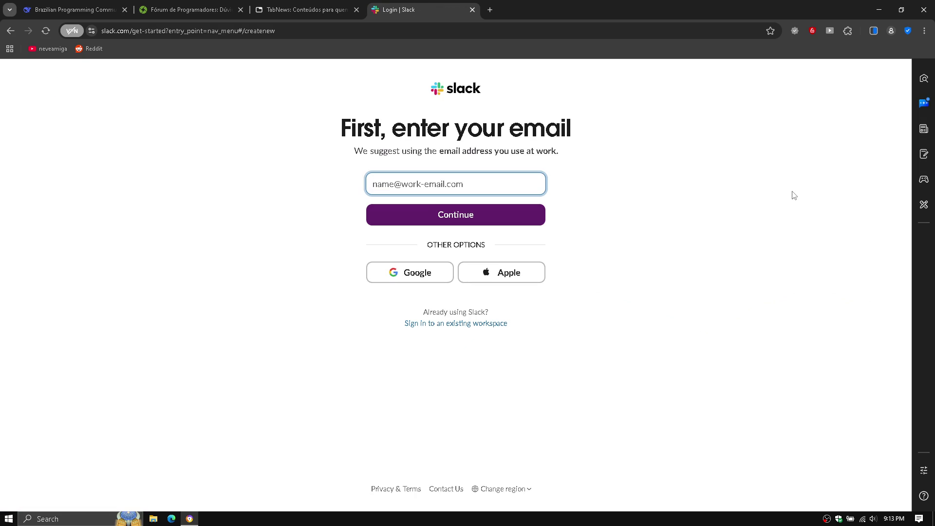
pyautogui.click(382, 277)
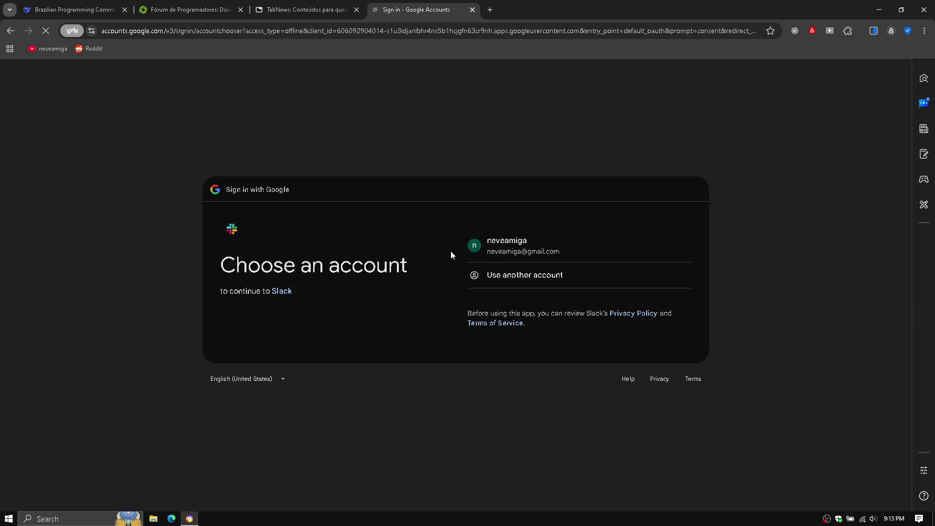
pyautogui.click(479, 249)
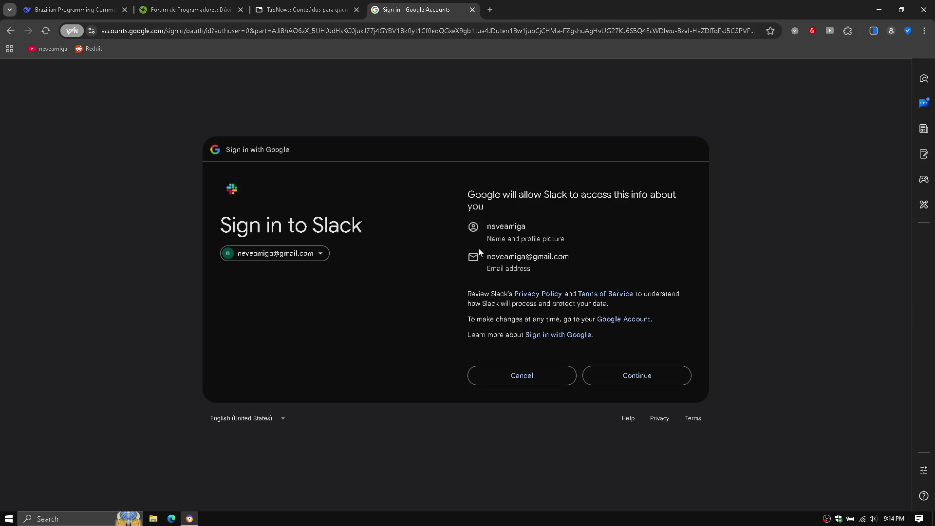
pyautogui.click(655, 382)
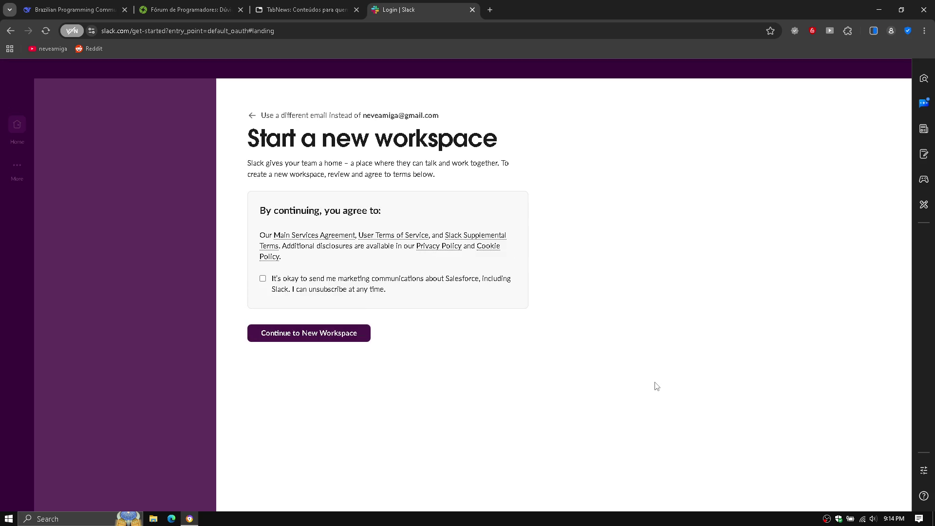
# Step: Create a new Slack workspace named 'neveamiga'
pyautogui.click(304, 336)
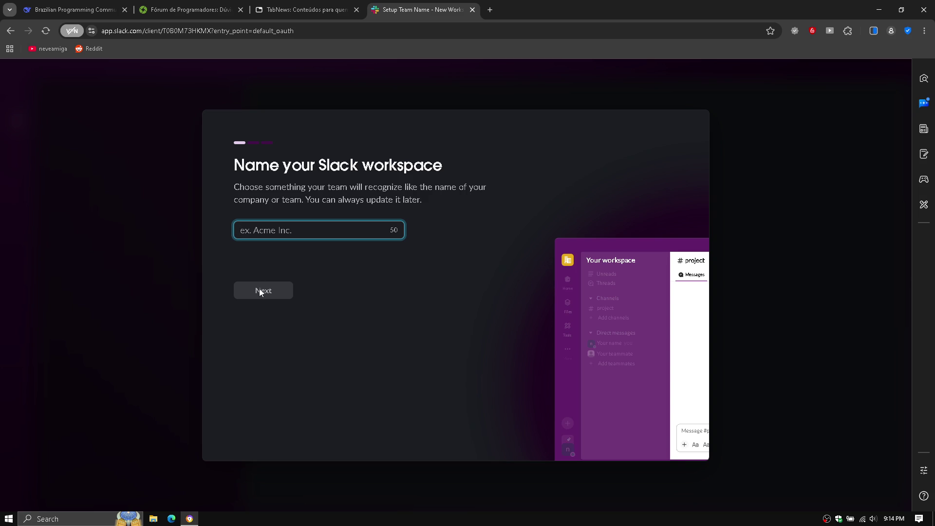
pyautogui.click(151, 257)
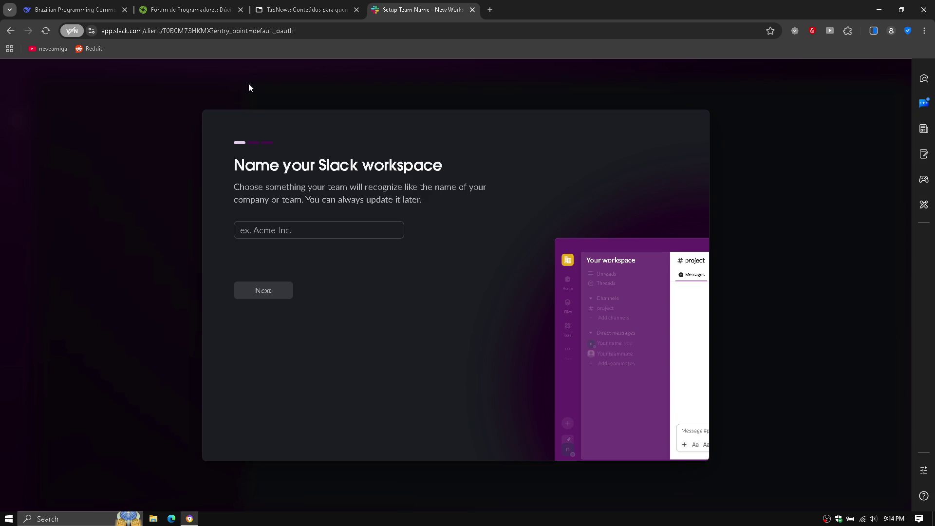
pyautogui.click(298, 226)
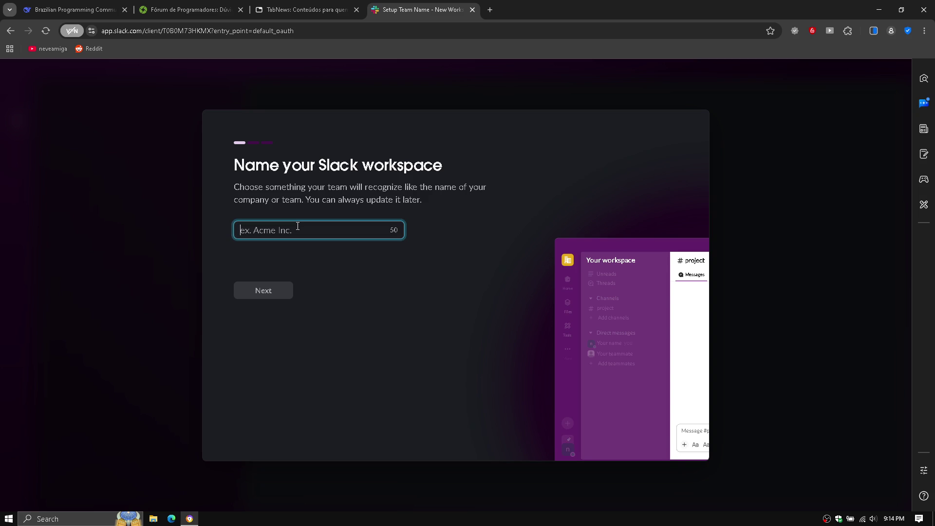
pyautogui.write('neveamiga')
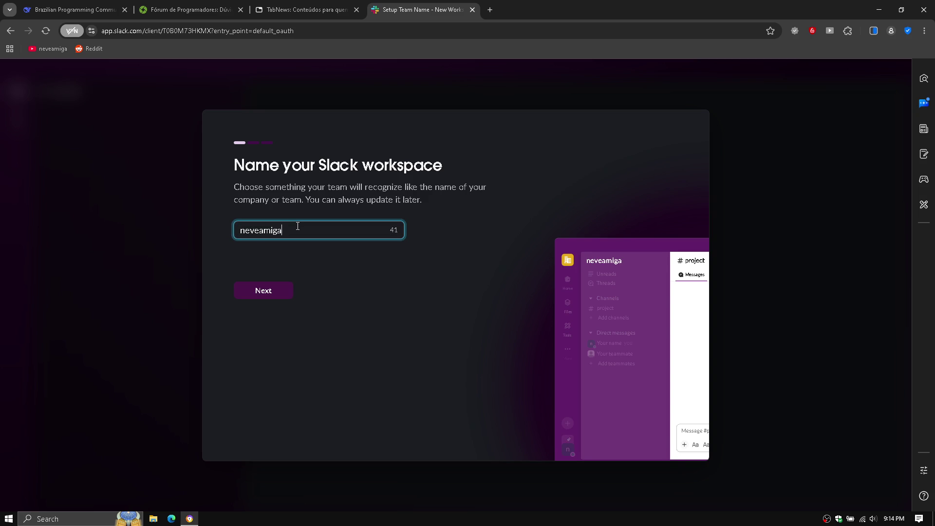
pyautogui.click(277, 291)
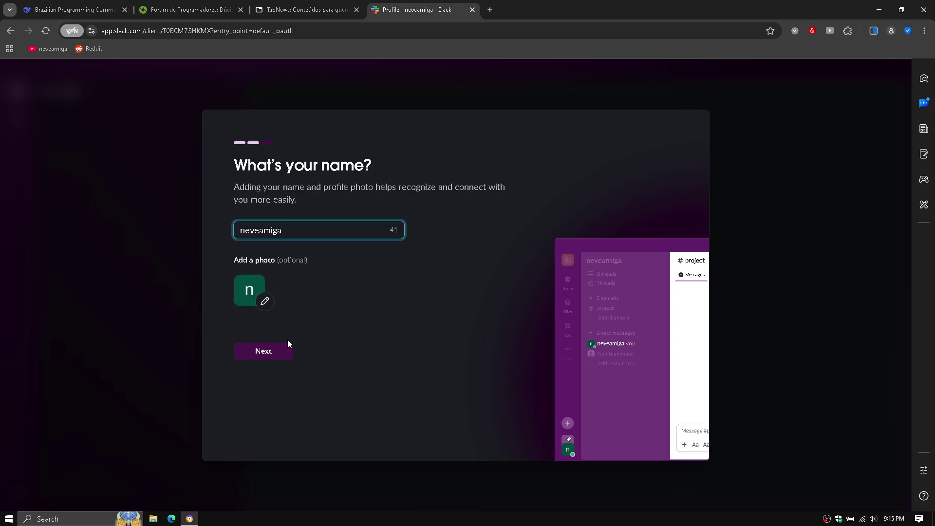
# Step: Set channels4_profile.jpg as the profile photo and confirm the profile
pyautogui.click(263, 302)
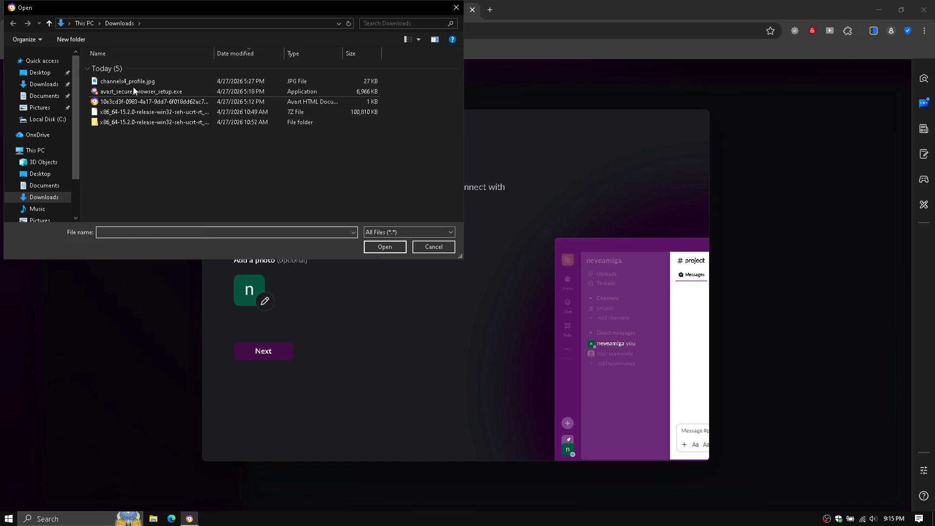
pyautogui.doubleClick(140, 84)
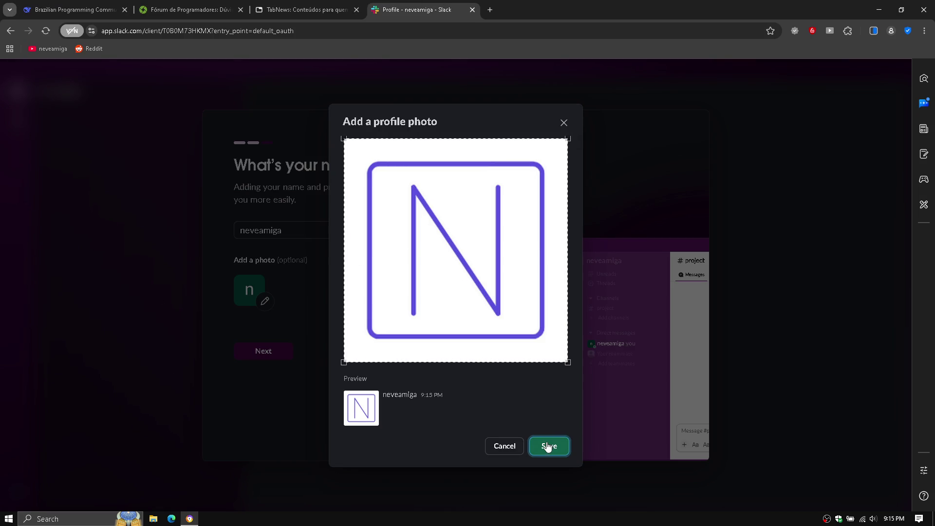
pyautogui.click(548, 447)
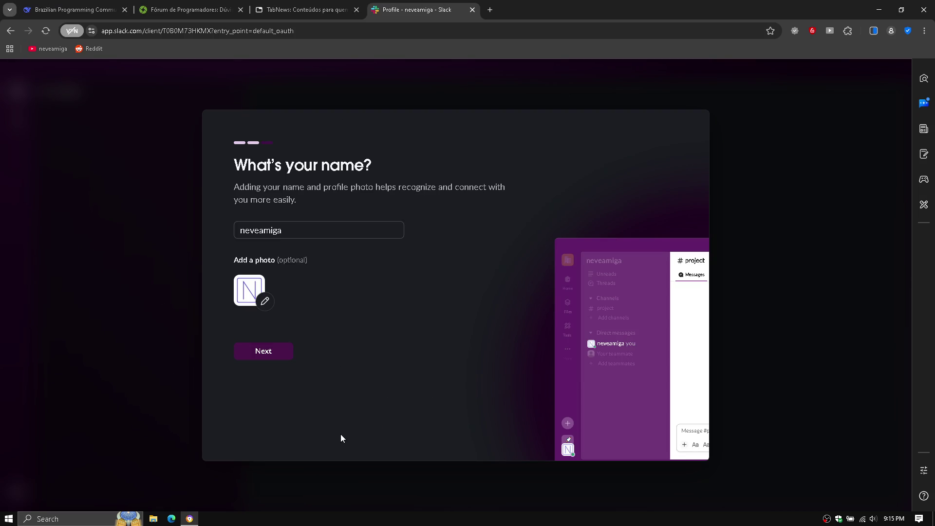
pyautogui.click(271, 354)
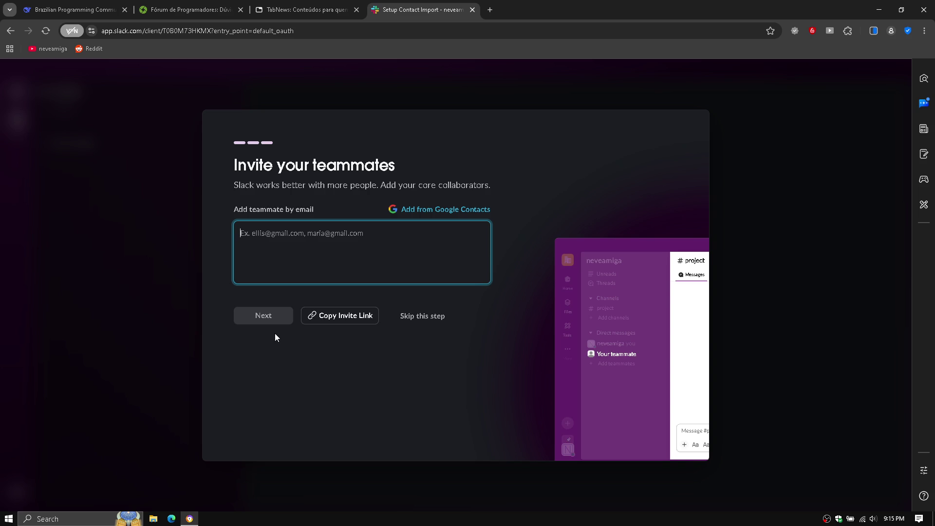
# Step: Skip inviting teammates, keep the free plan, dismiss the welcome prompt, then return to DevMedia
pyautogui.click(418, 315)
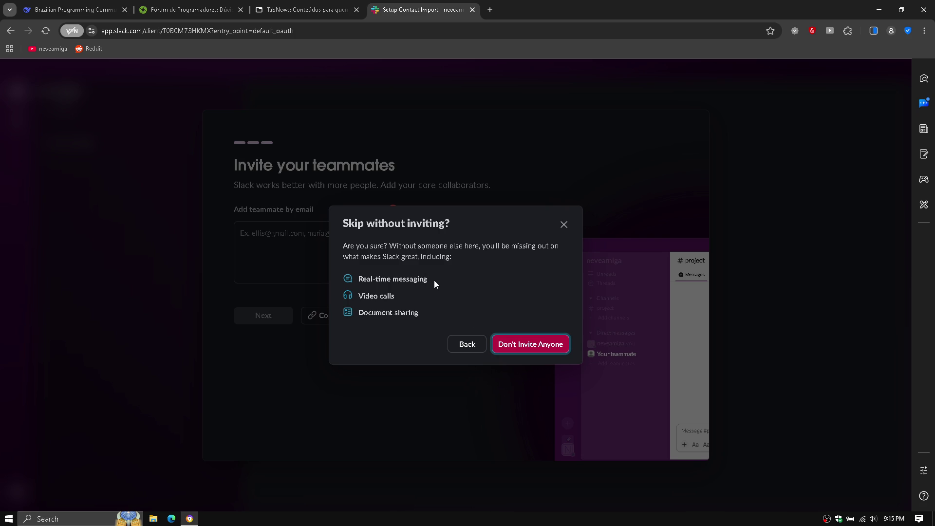
pyautogui.click(511, 346)
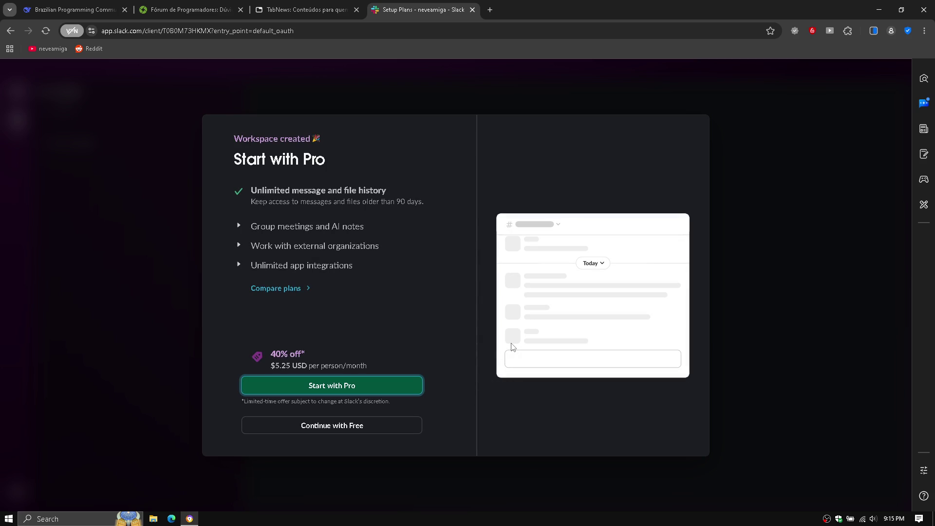
pyautogui.click(394, 425)
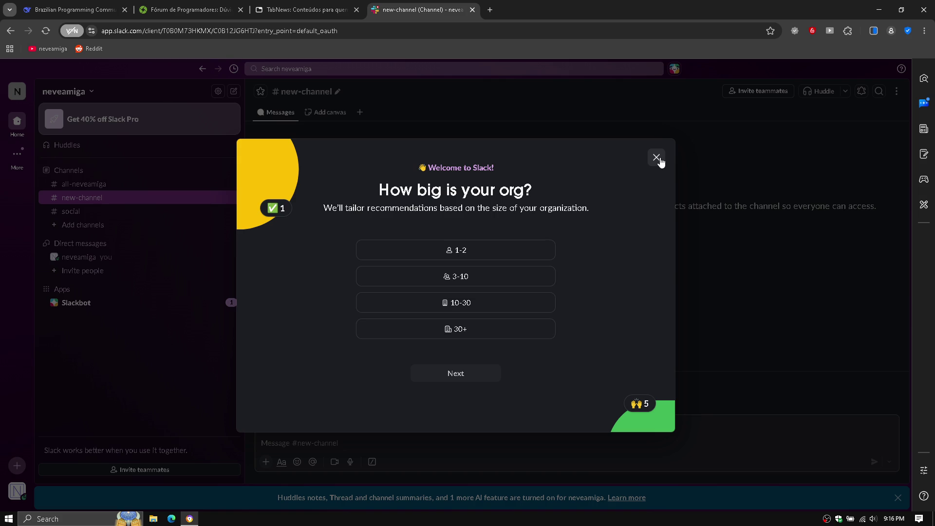
pyautogui.click(657, 157)
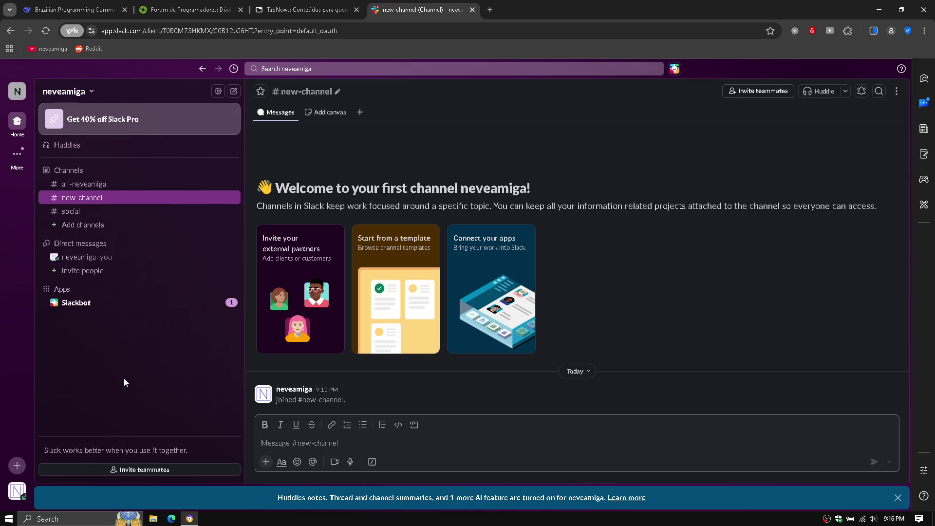
pyautogui.click(171, 7)
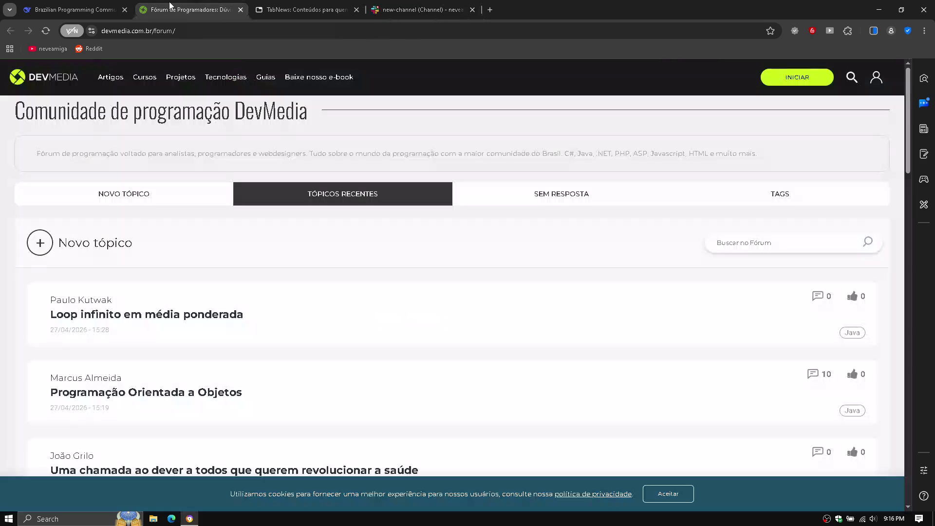
# Step: Close the DevMedia and TabNews tabs, leaving the DeepSeek chat in front
pyautogui.click(241, 9)
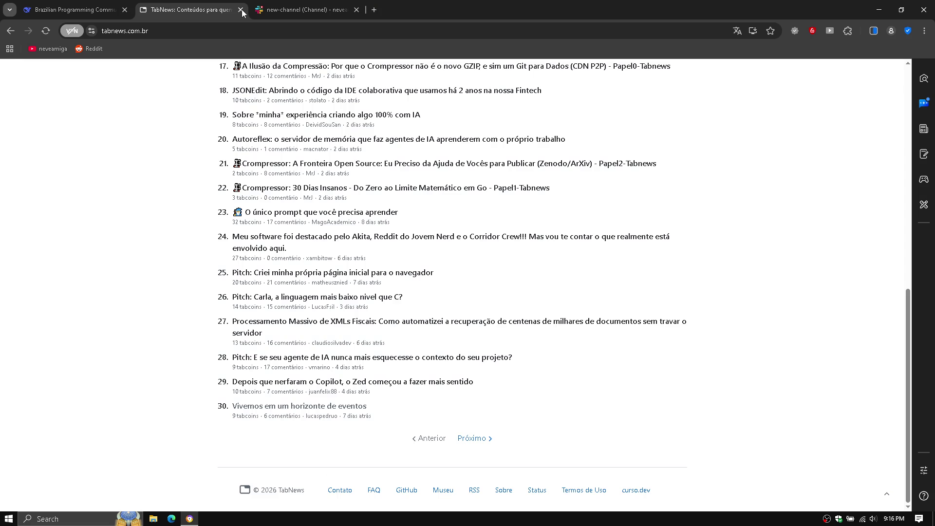
pyautogui.click(241, 10)
pyautogui.click(71, 9)
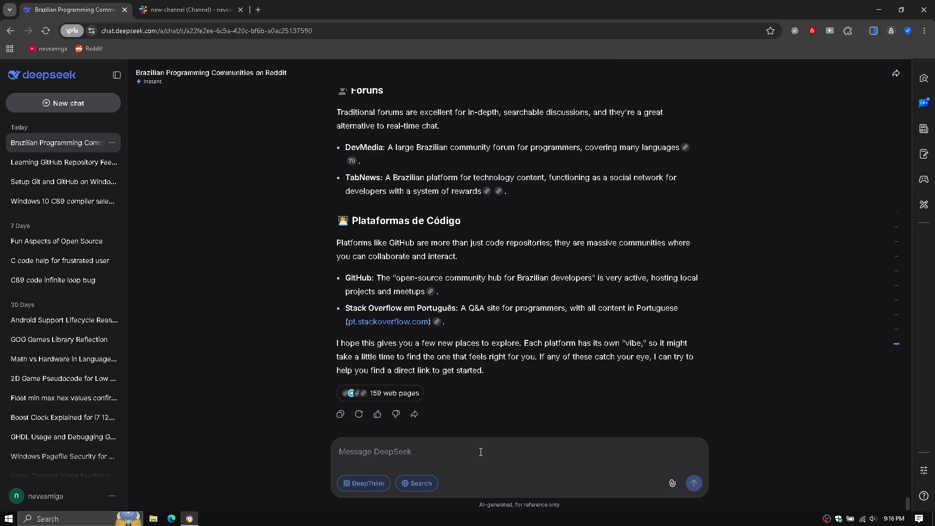
# Step: Ask DeepSeek 'how do i use Slack?' and go back to the Slack tab
pyautogui.write('wh')
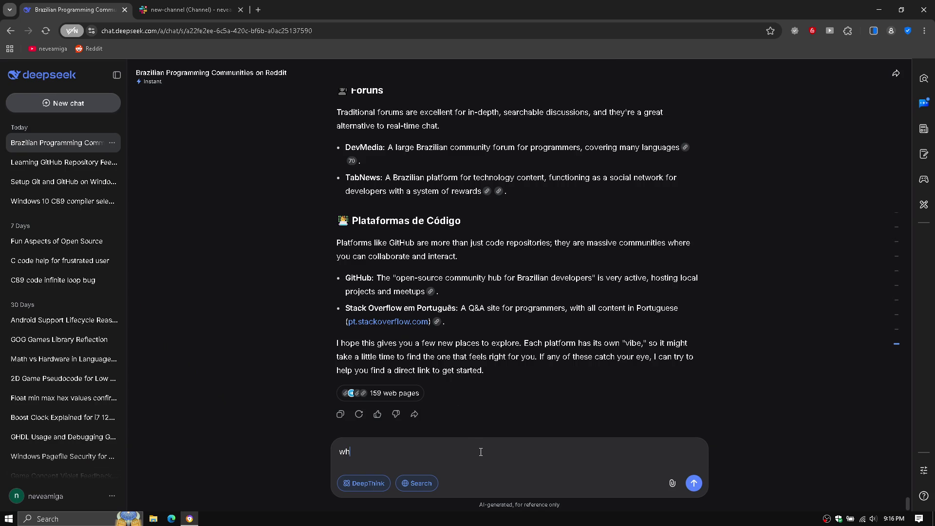
pyautogui.press('BackSpace')
pyautogui.write('how do i')
pyautogui.write(' use Sla')
pyautogui.write('ck?')
pyautogui.press('Return')
pyautogui.click(209, 4)
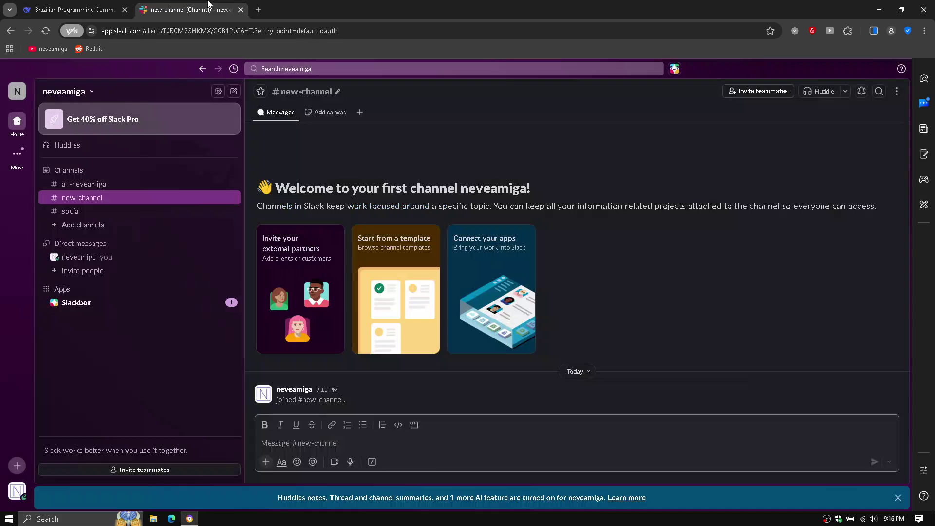
# Step: Peek at Slack's More options and the workspace list, then return to DeepSeek
pyautogui.click(15, 156)
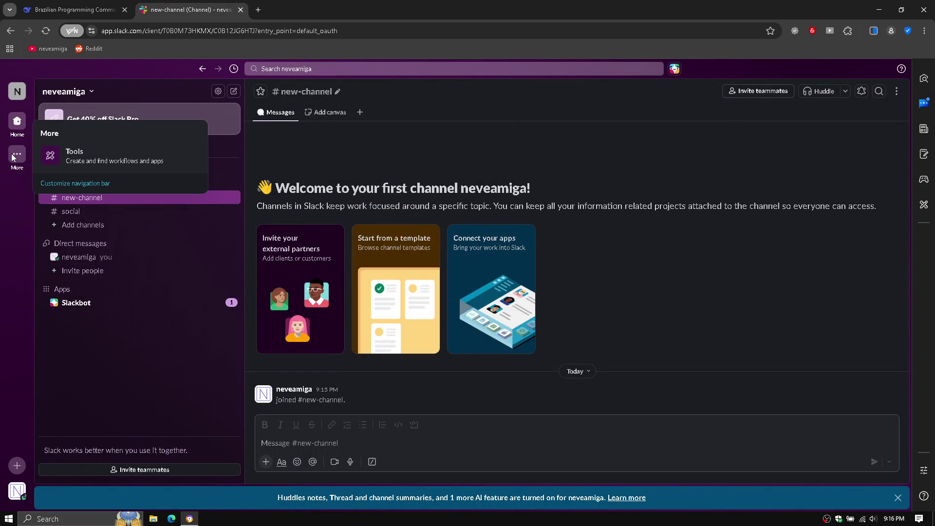
pyautogui.click(5, 255)
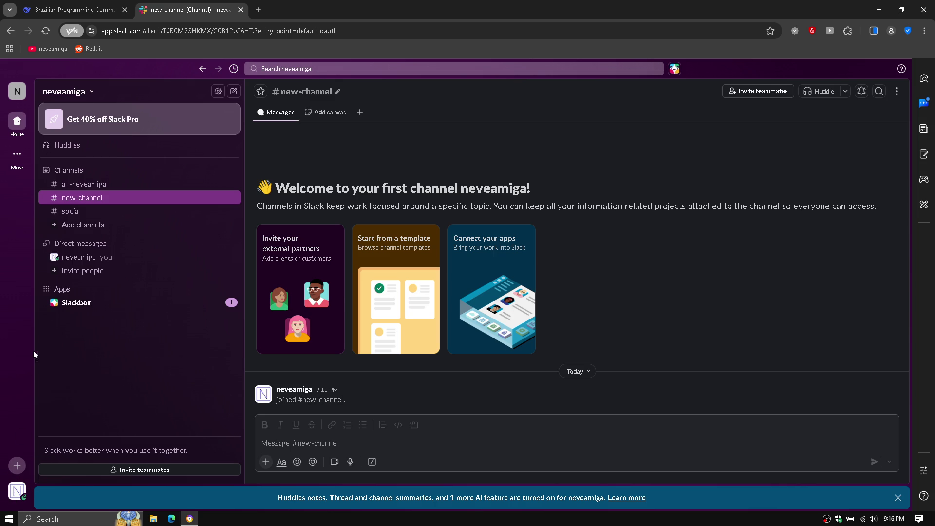
pyautogui.click(15, 97)
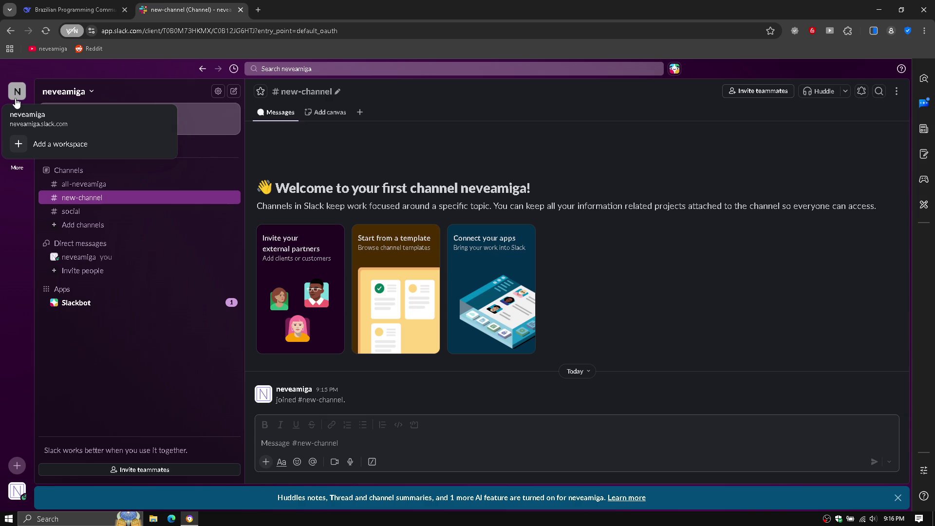
pyautogui.click(61, 9)
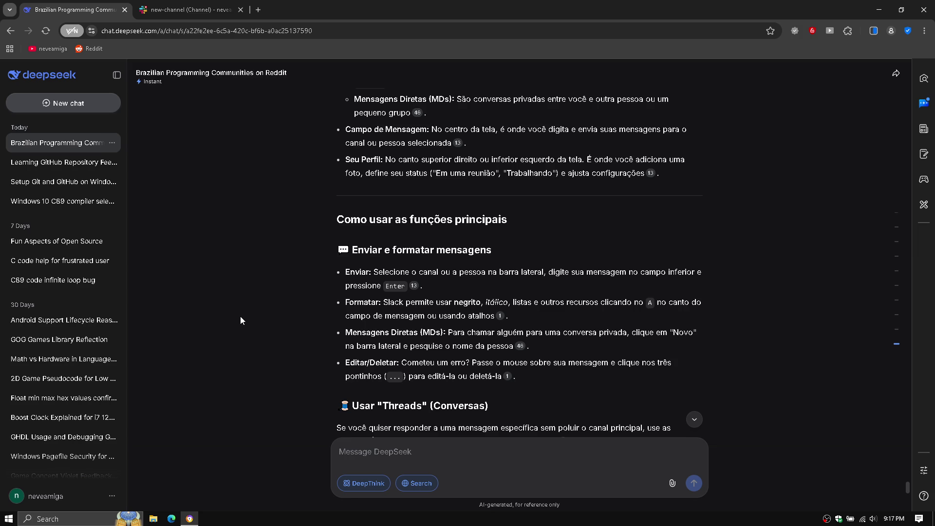
pyautogui.scroll(-2, 240, 317)
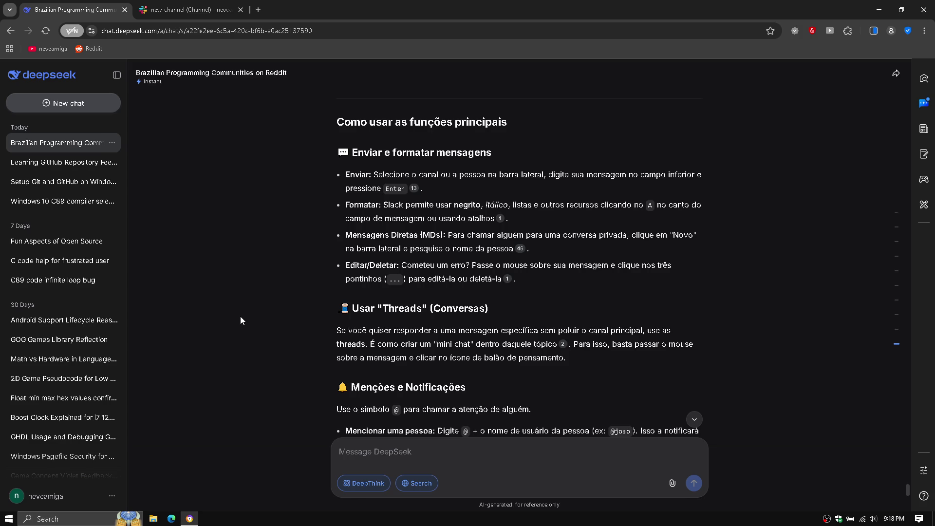
pyautogui.scroll(-4, 241, 320)
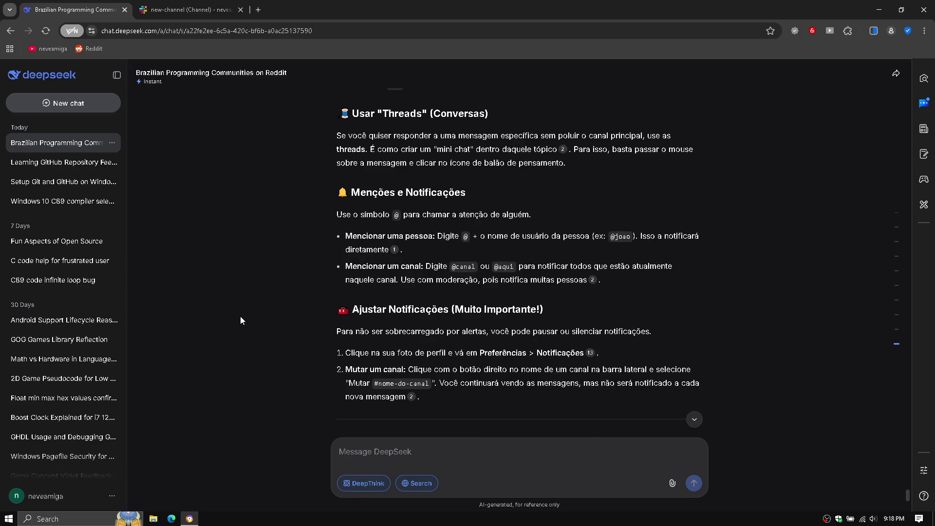
pyautogui.scroll(-2, 240, 317)
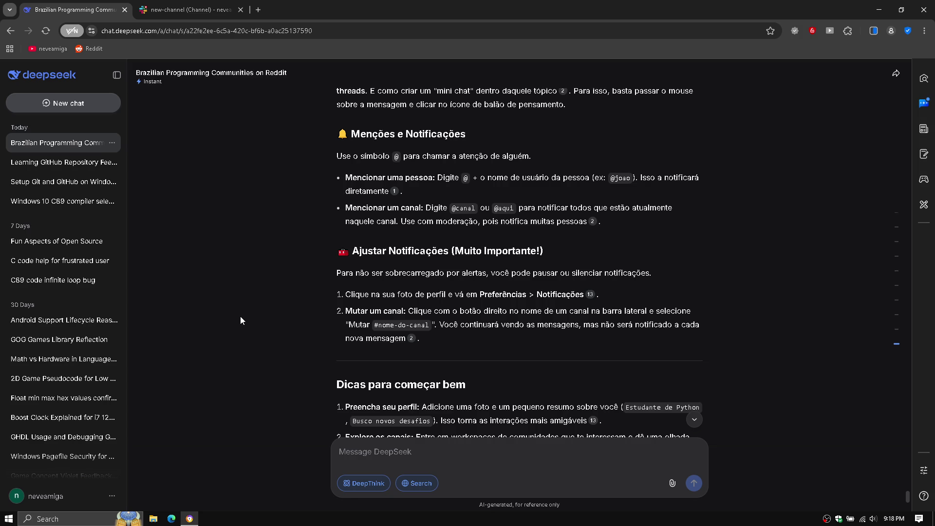
pyautogui.scroll(-3, 241, 320)
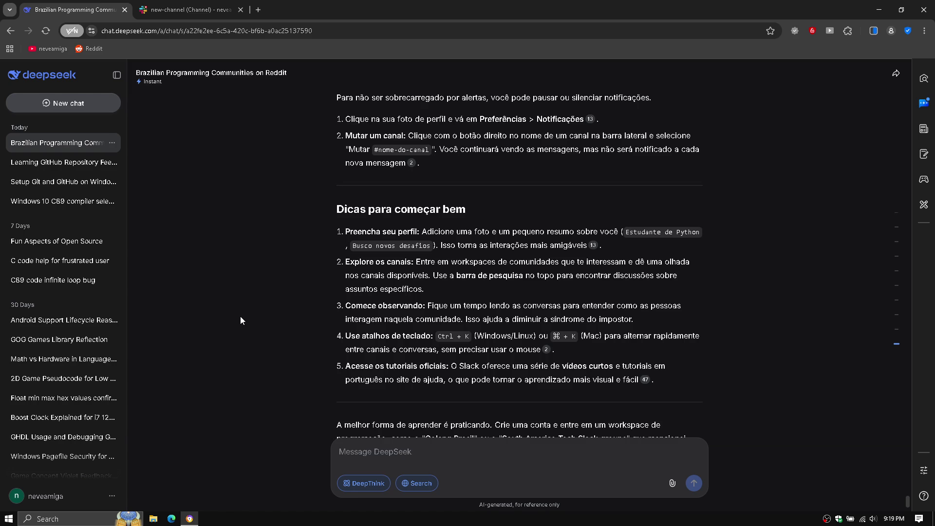
# Step: Flip between the Slack and DeepSeek tabs, ending on Slack's #new-channel
pyautogui.click(183, 7)
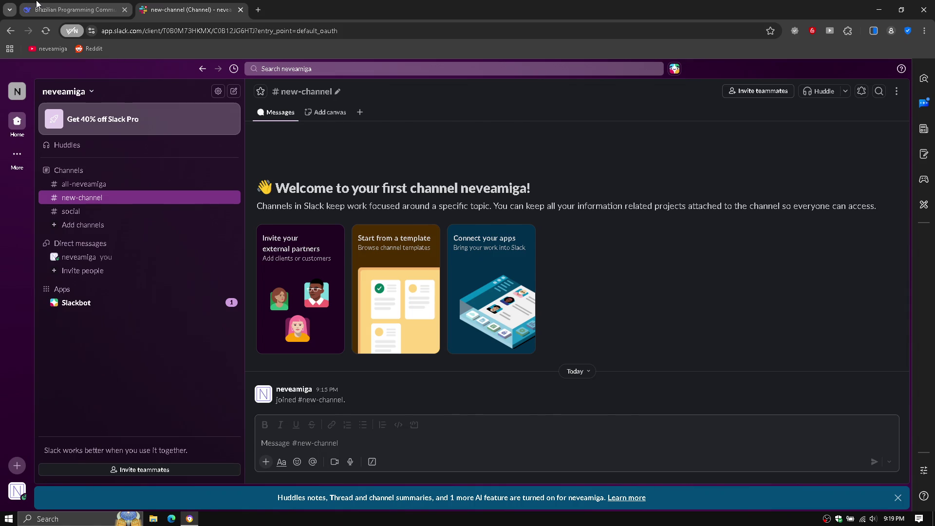
pyautogui.click(67, 5)
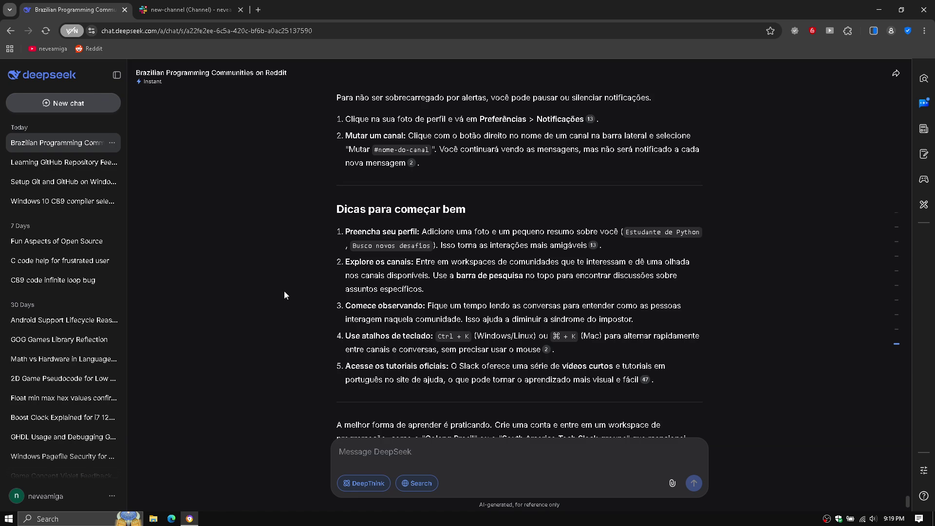
pyautogui.click(183, 9)
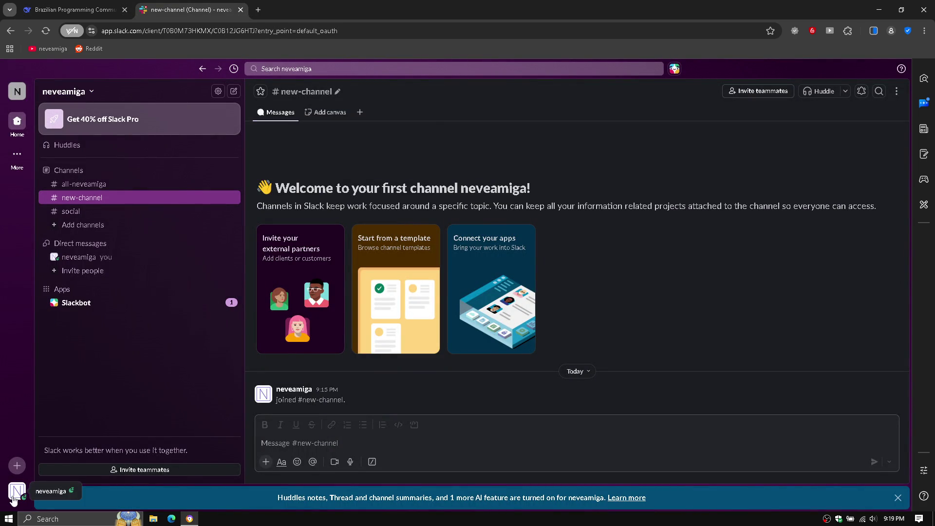
# Step: Open your own Slack profile from the avatar menu and view its extra options
pyautogui.click(15, 497)
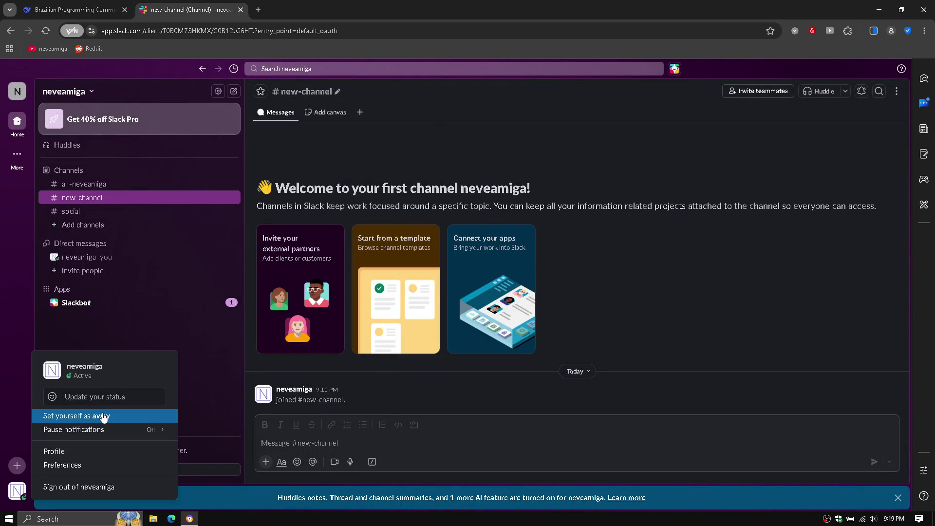
pyautogui.moveTo(102, 432)
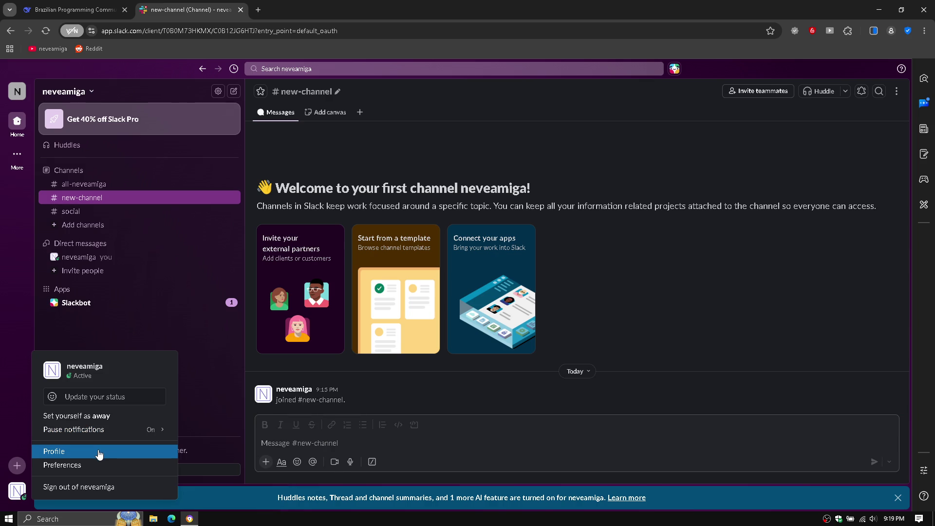
pyautogui.click(98, 450)
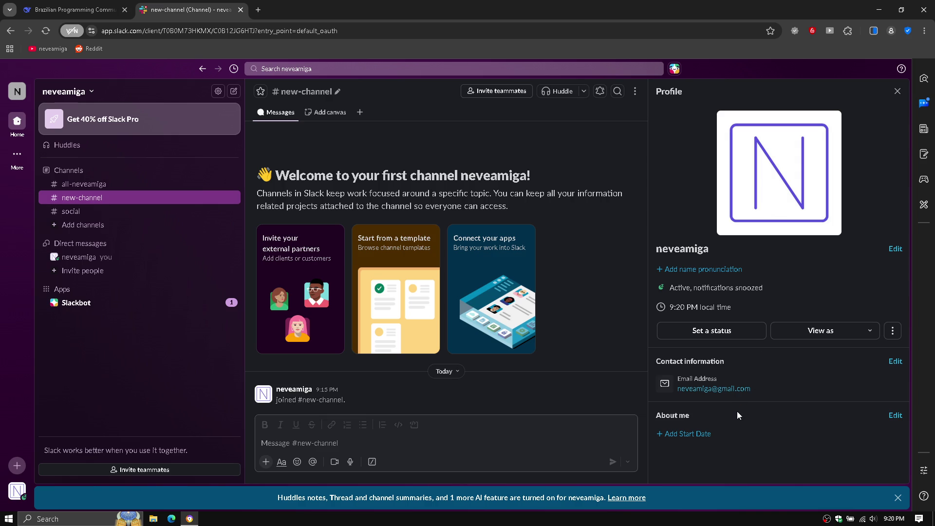
pyautogui.click(890, 331)
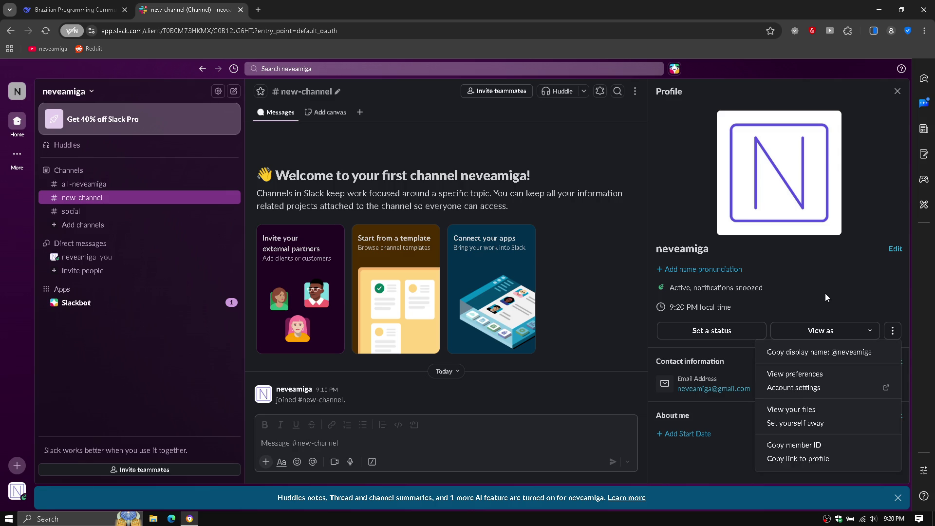
pyautogui.press('Escape')
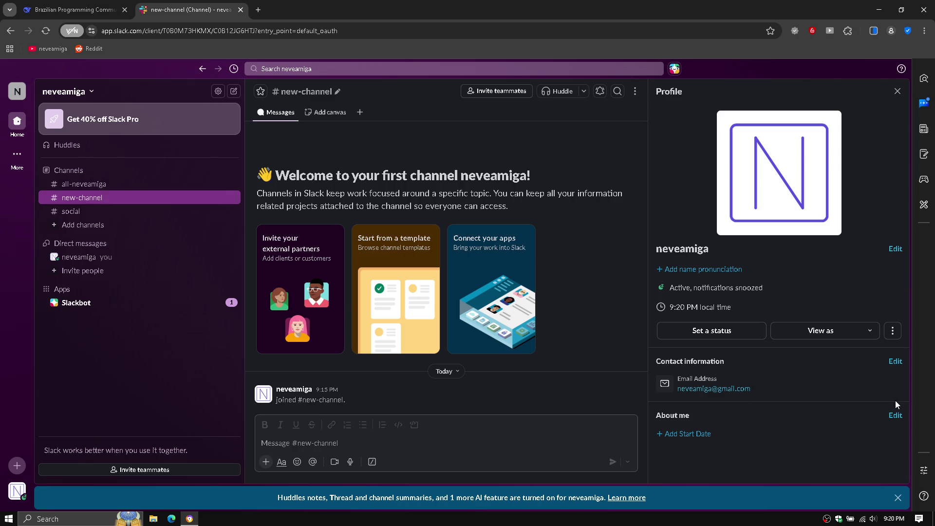
pyautogui.click(898, 415)
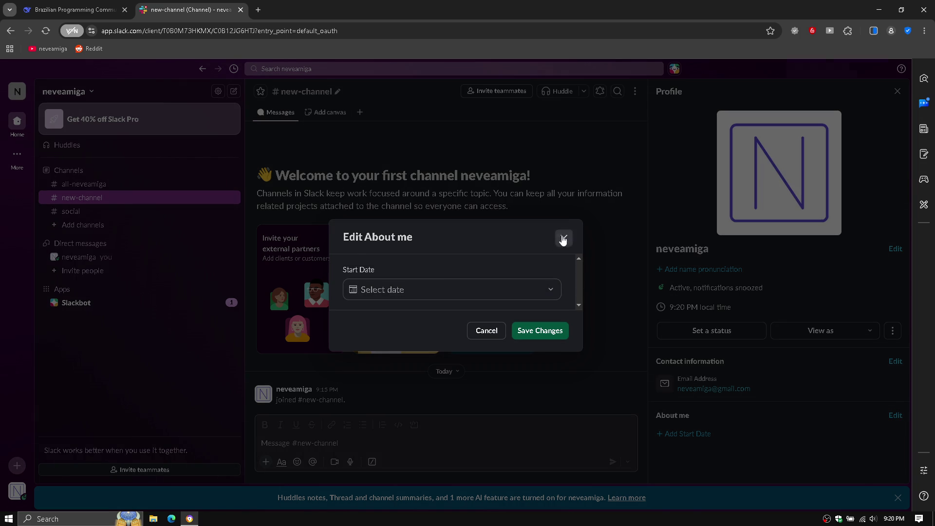
pyautogui.click(563, 238)
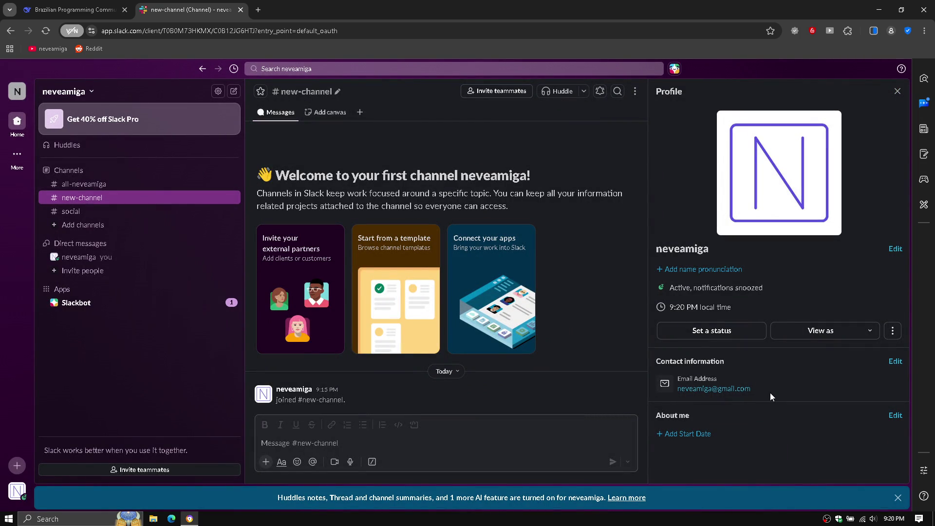
pyautogui.click(718, 332)
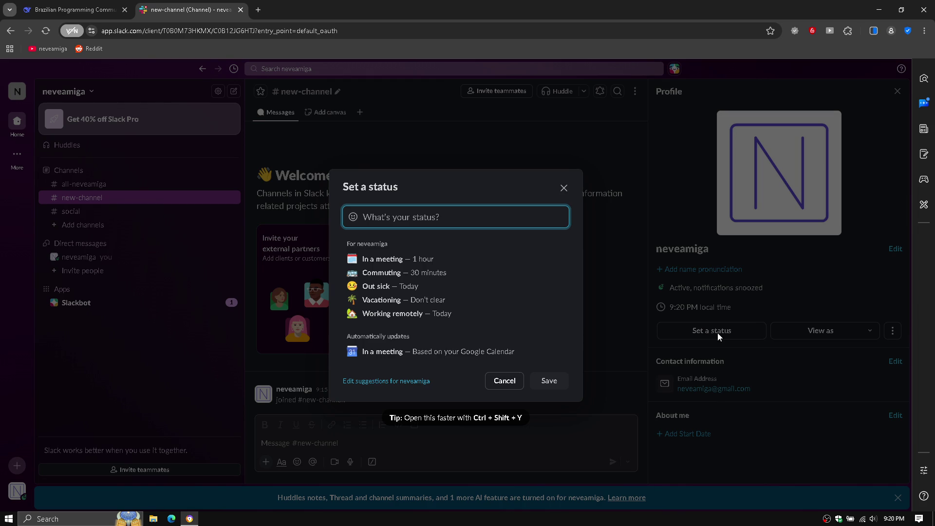
pyautogui.click(626, 345)
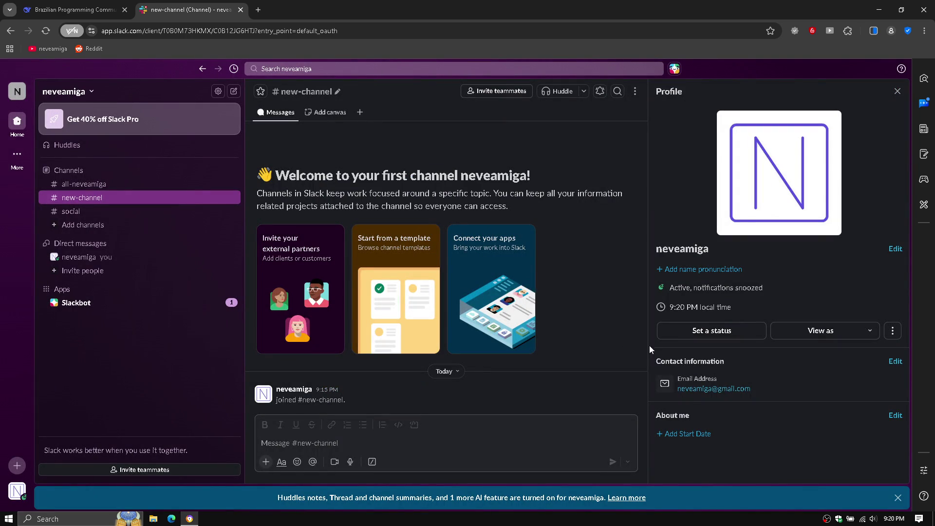
pyautogui.click(861, 335)
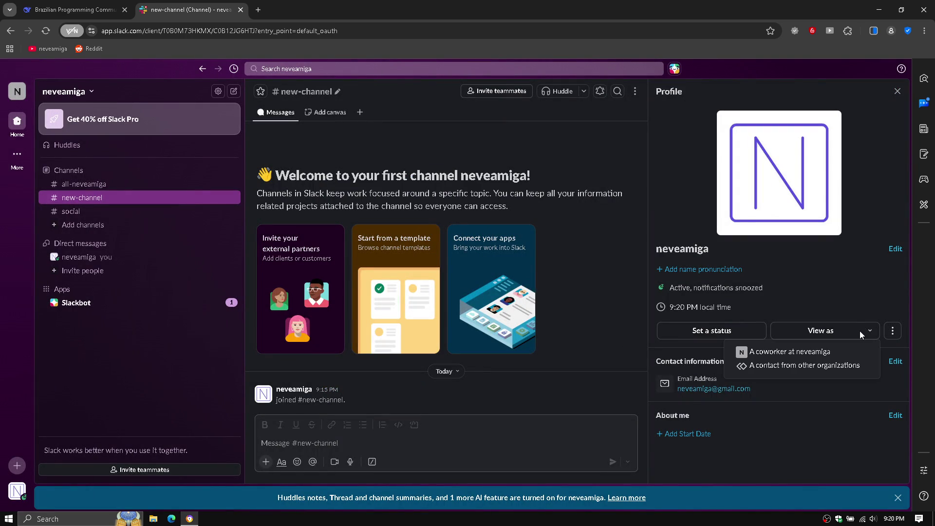
pyautogui.click(810, 287)
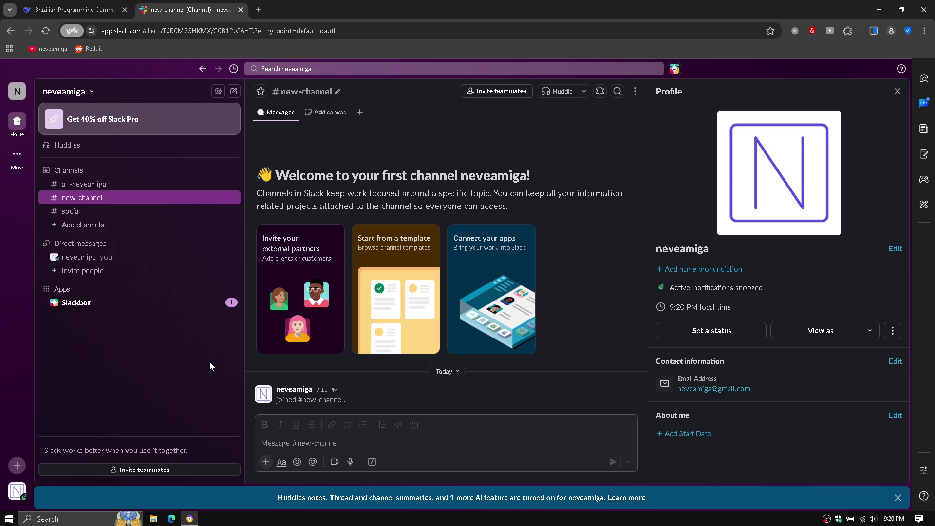
pyautogui.click(214, 309)
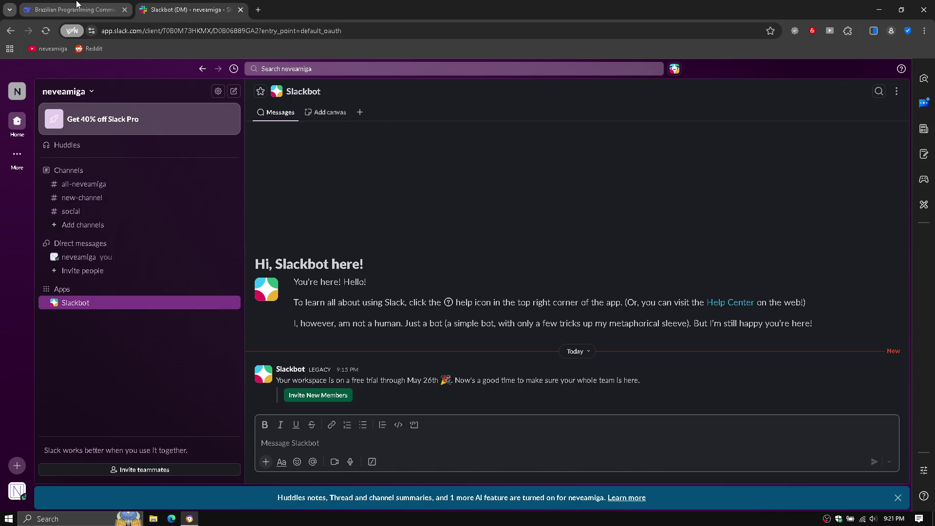
# Step: Scroll through DeepSeek's Slack guide, switching tabs and ending in the Slackbot conversation
pyautogui.click(92, 5)
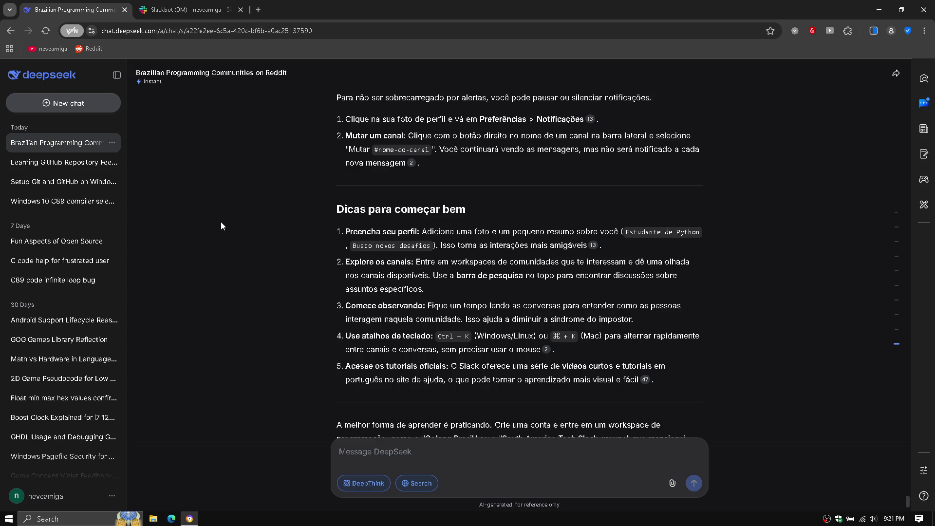
pyautogui.scroll(-3, 220, 226)
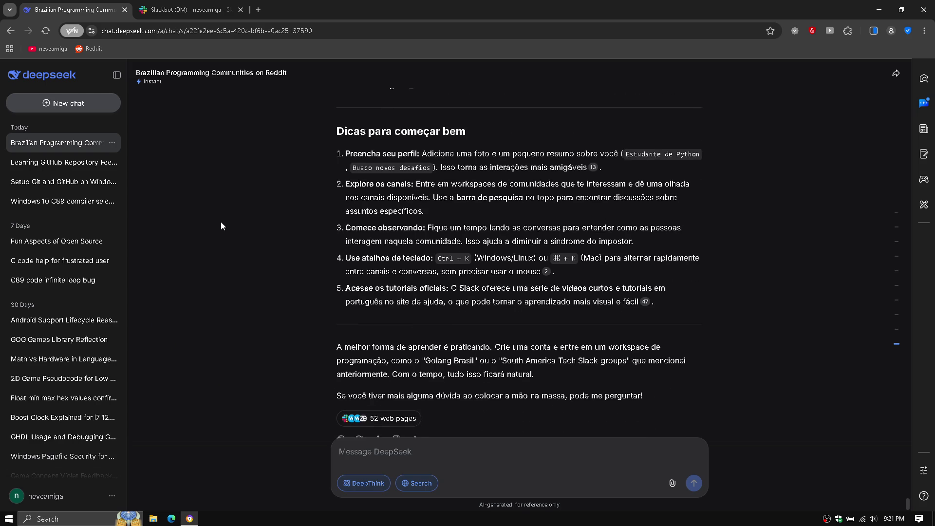
pyautogui.click(219, 6)
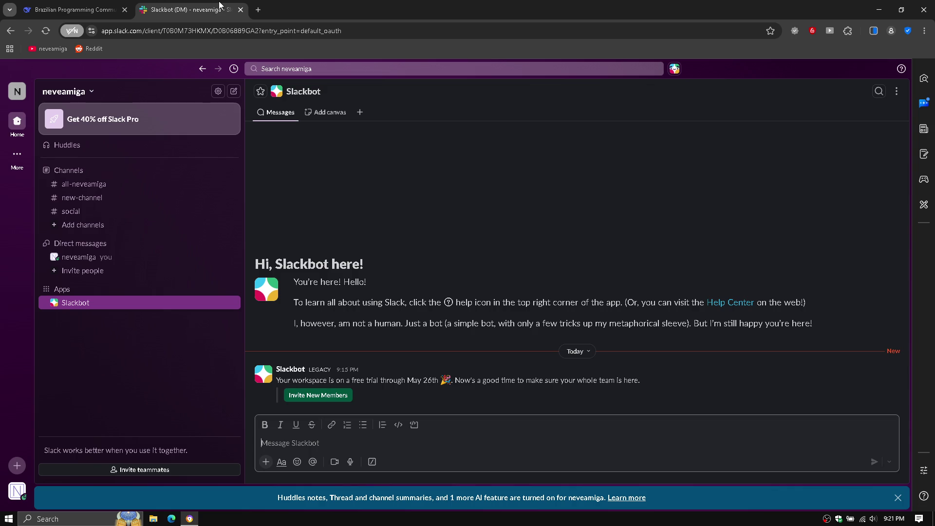
pyautogui.click(81, 10)
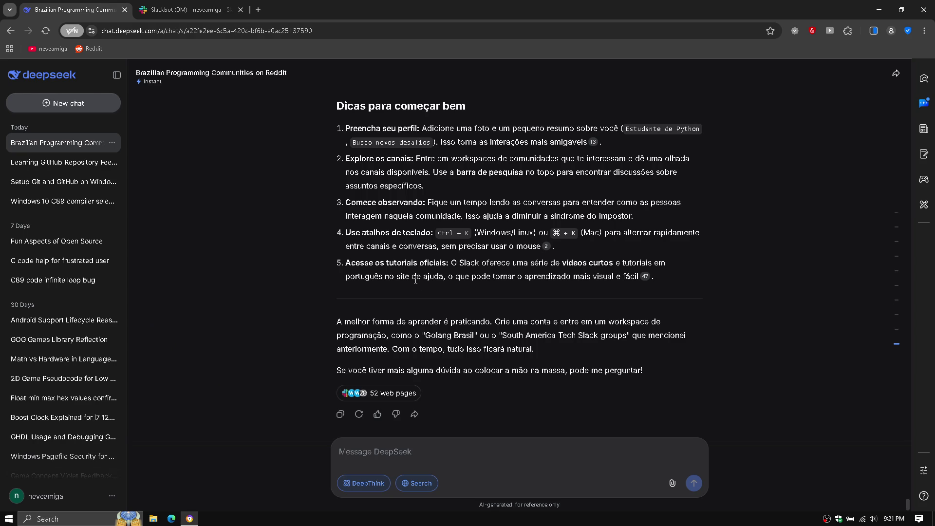
pyautogui.click(194, 9)
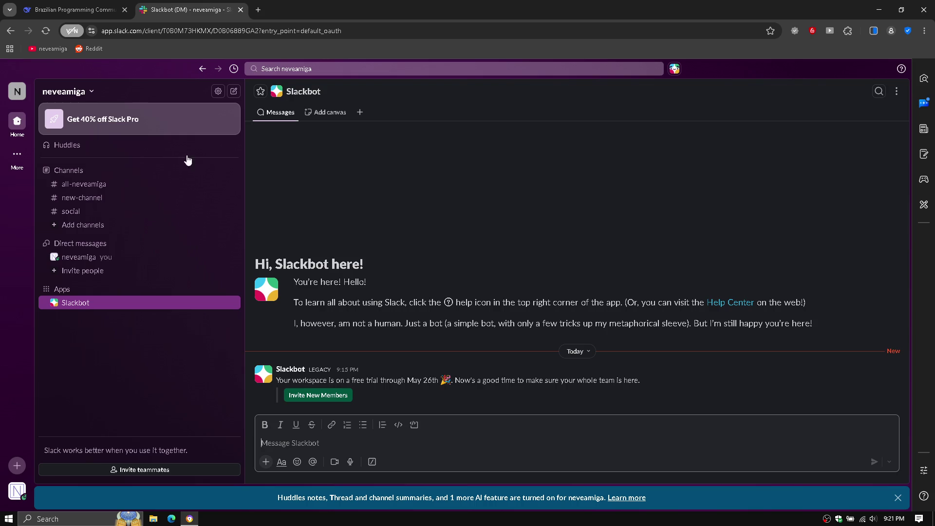
pyautogui.click(18, 465)
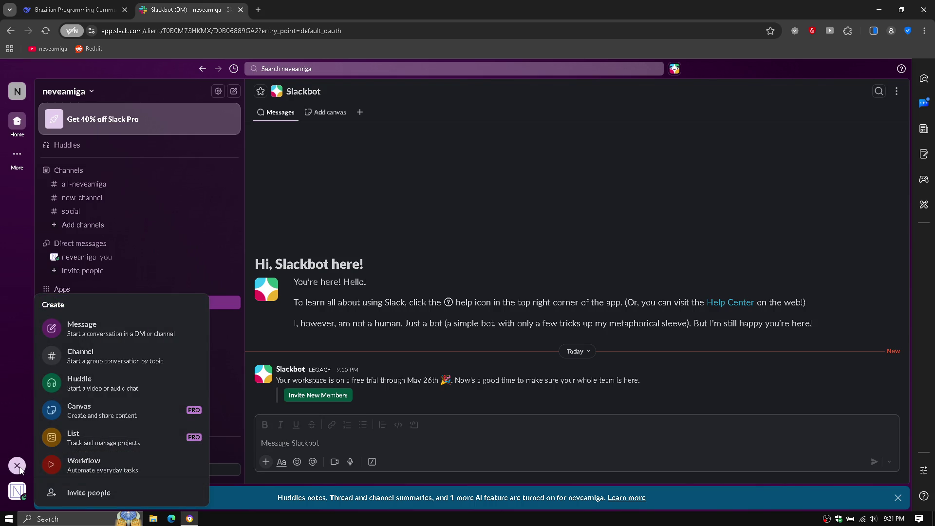
pyautogui.click(19, 419)
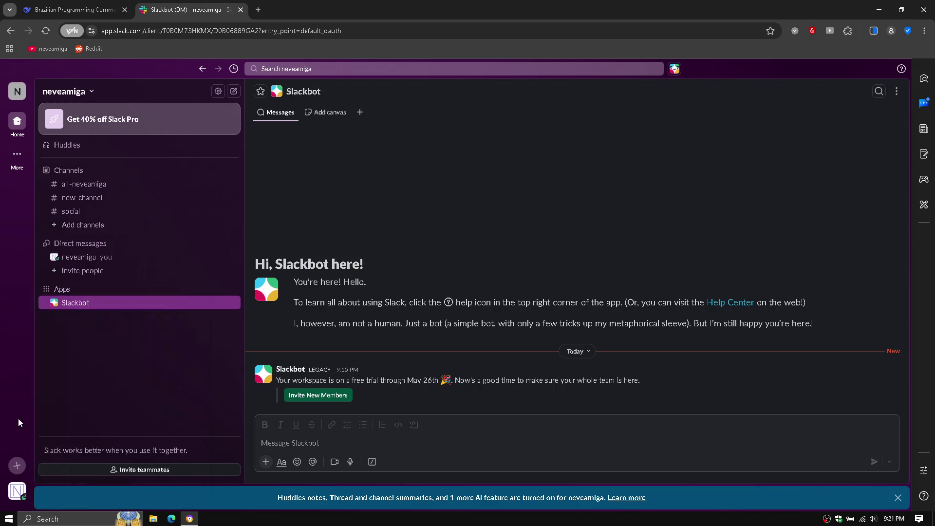
pyautogui.click(16, 491)
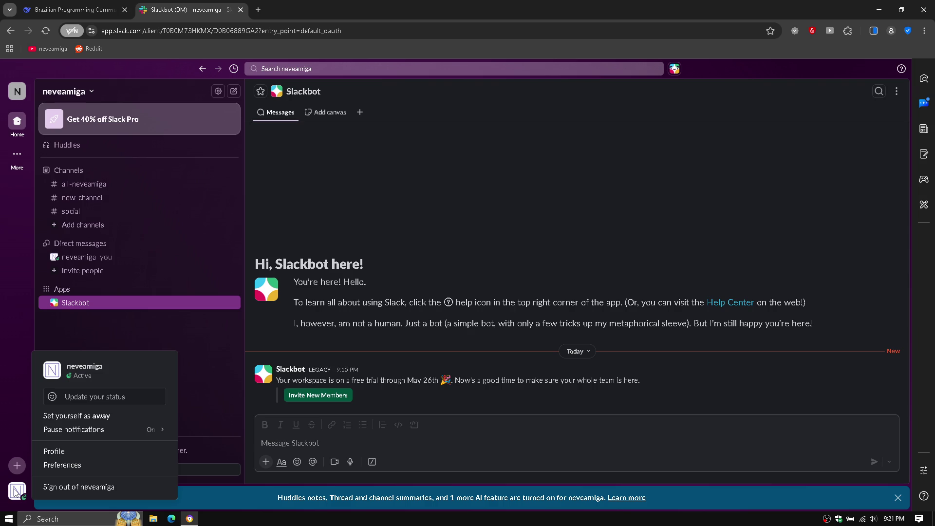
pyautogui.click(62, 465)
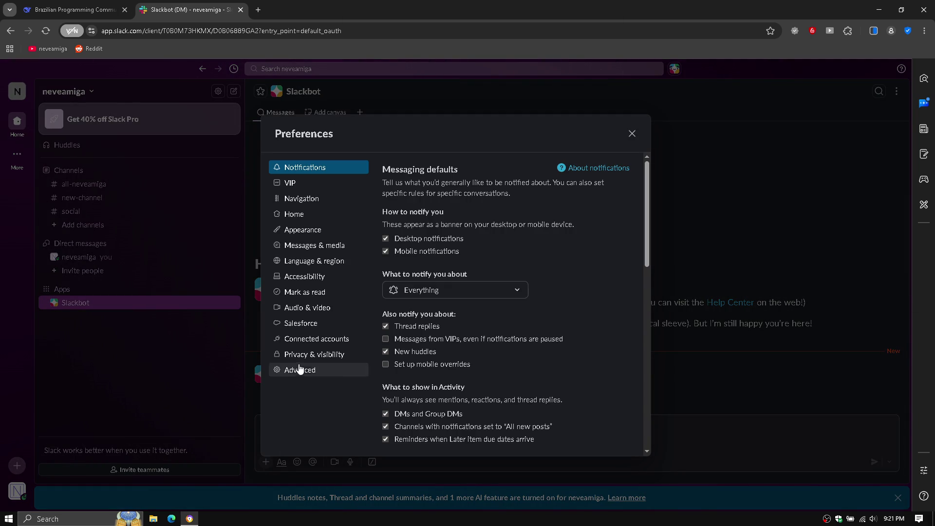
pyautogui.click(163, 400)
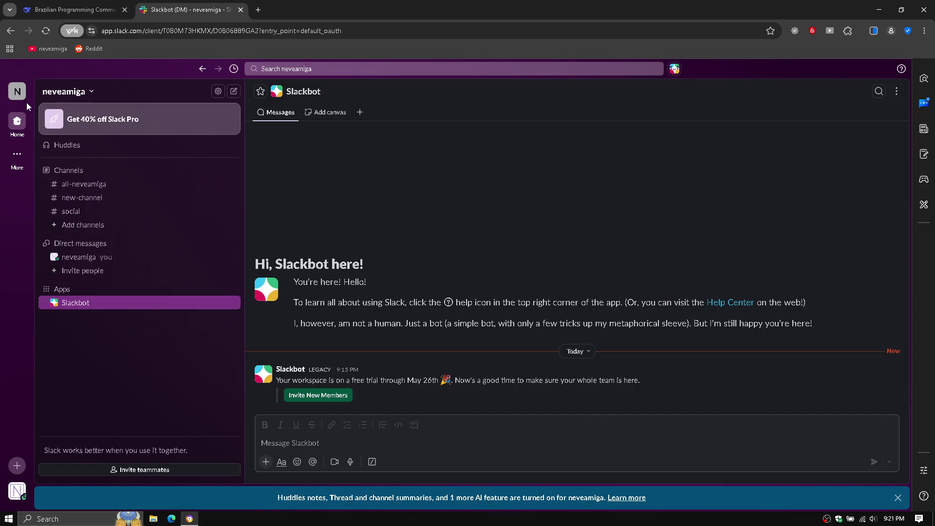
# Step: Open and close the Slack workspace name menu, then switch to the DeepSeek chat
pyautogui.moveTo(16, 156)
pyautogui.moveTo(11, 97)
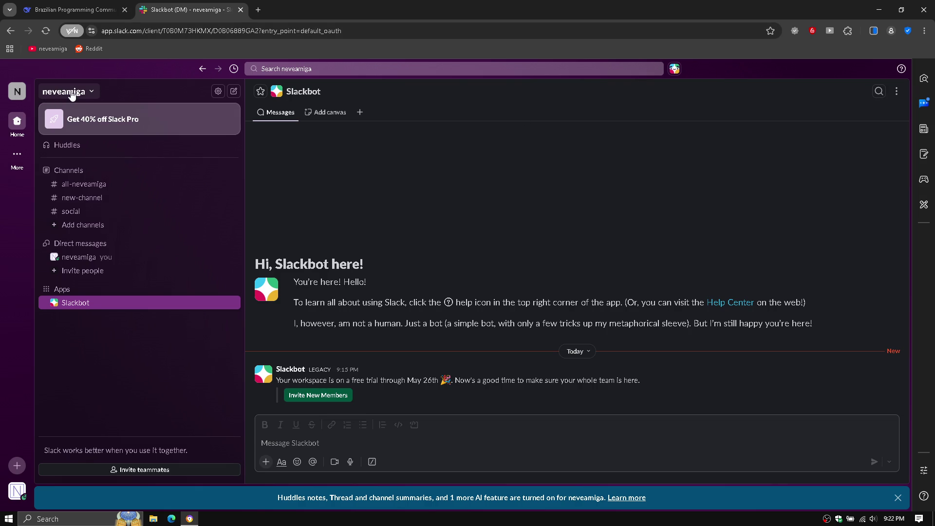
pyautogui.click(72, 92)
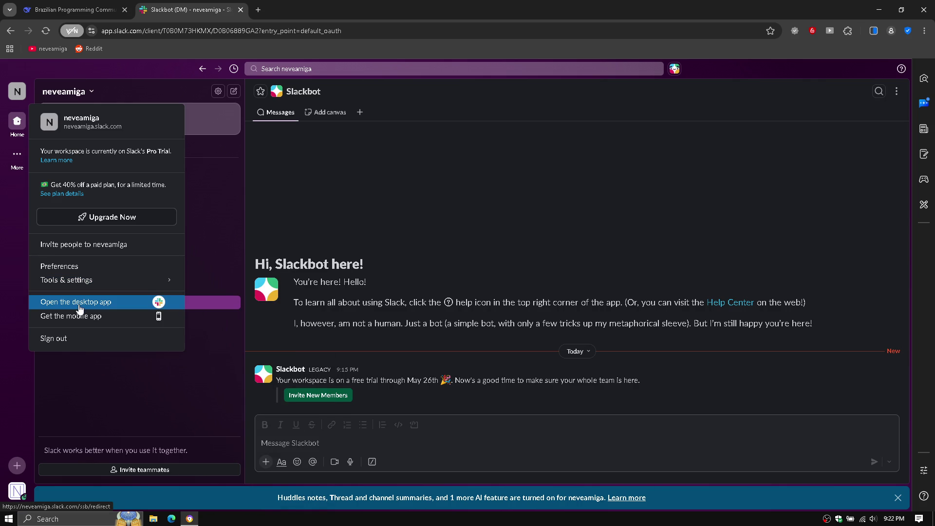
pyautogui.click(1, 277)
pyautogui.click(73, 9)
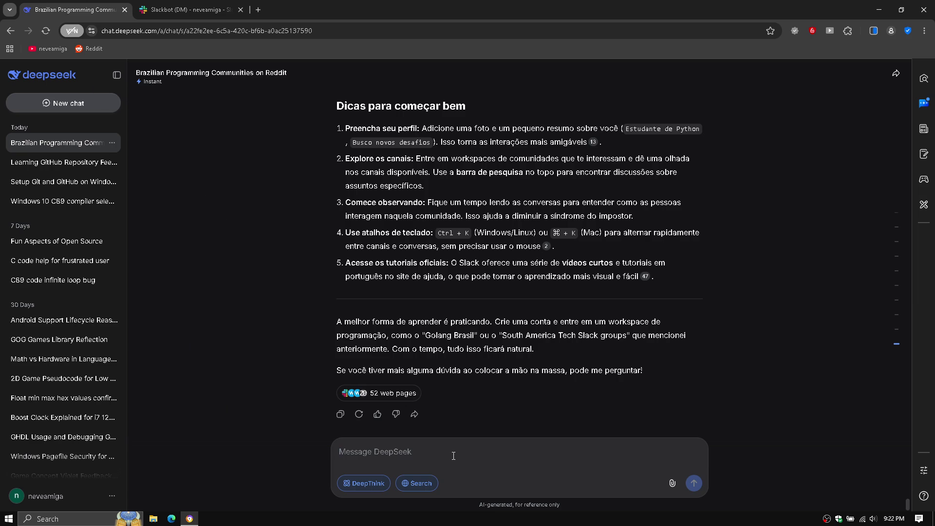
# Step: Ask DeepSeek 'how to find other workspaces? english please', then switch back to Slack
pyautogui.write('hw')
pyautogui.press('BackSpace')
pyautogui.press('BackSpace')
pyautogui.write('how to find')
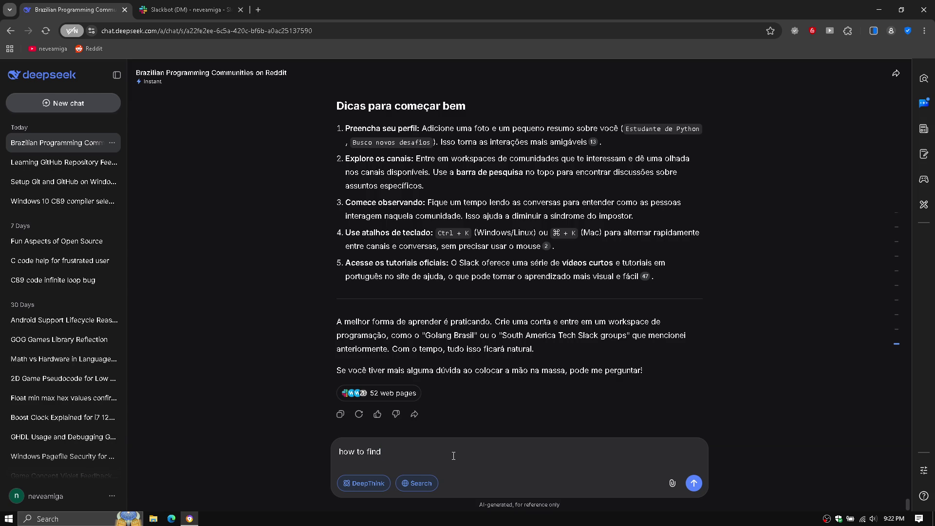
pyautogui.write('other works')
pyautogui.write('paces')
pyautogui.write('? english')
pyautogui.press('BackSpace')
pyautogui.press('BackSpace')
pyautogui.write('ish please')
pyautogui.press('Return')
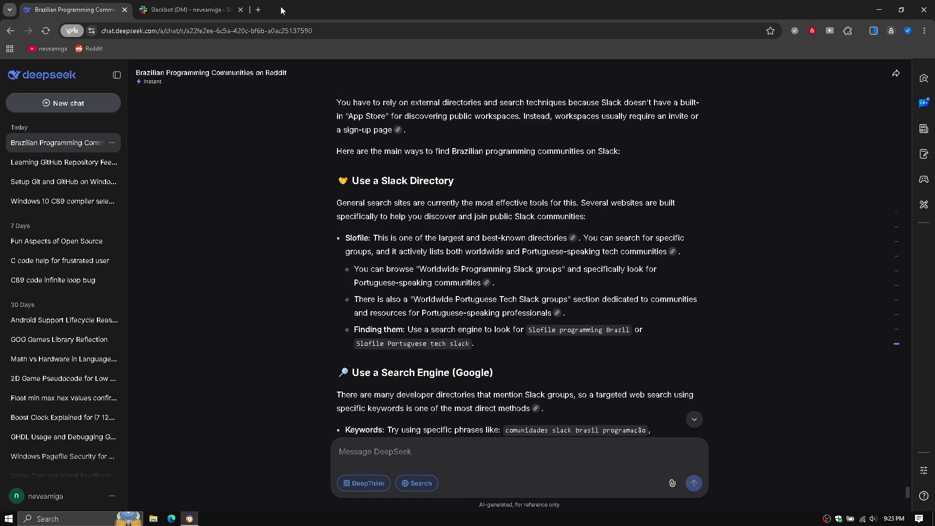
pyautogui.click(230, 10)
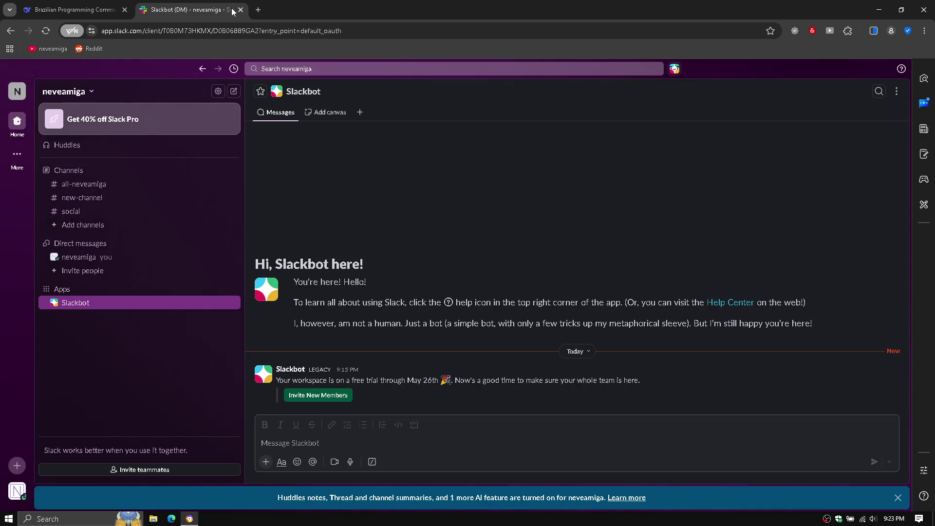
# Step: In a new tab, Google 'slofile' and open the slofile.com result
pyautogui.click(258, 9)
pyautogui.write('slofile')
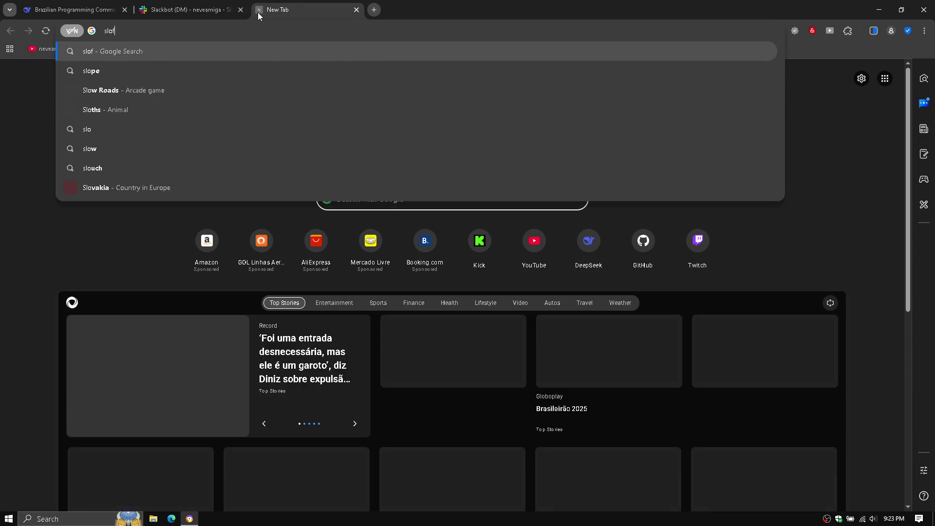
pyautogui.press('Return')
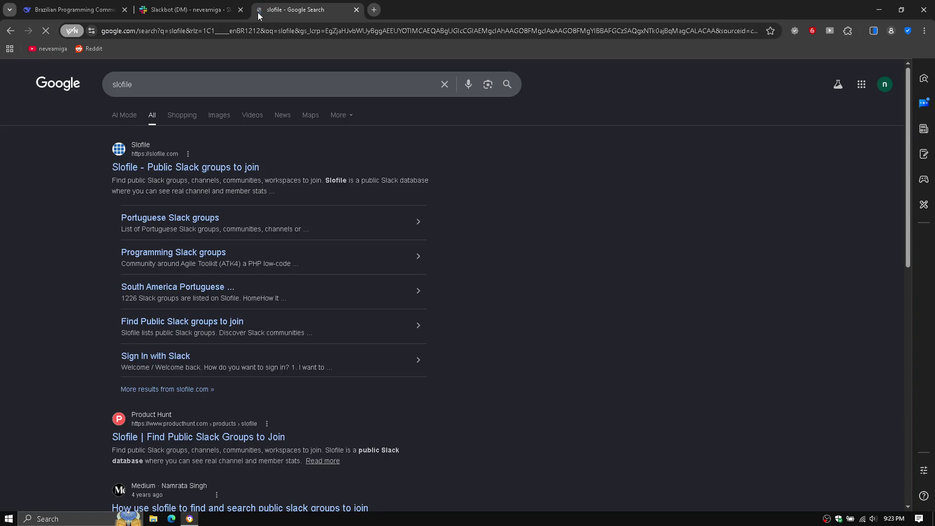
pyautogui.click(149, 168)
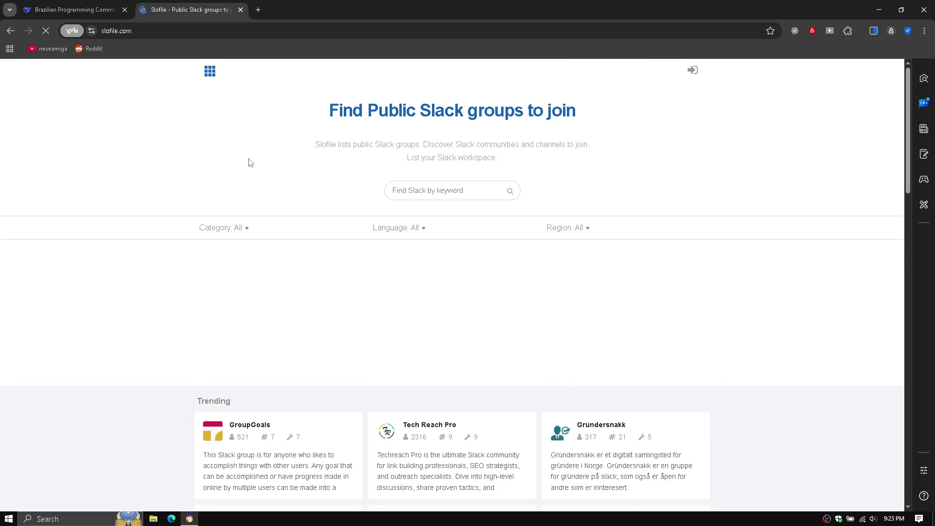
# Step: Filter groups to Portuguese (5) and browse the results, such as Creative Doc and MarTechBR
pyautogui.click(400, 231)
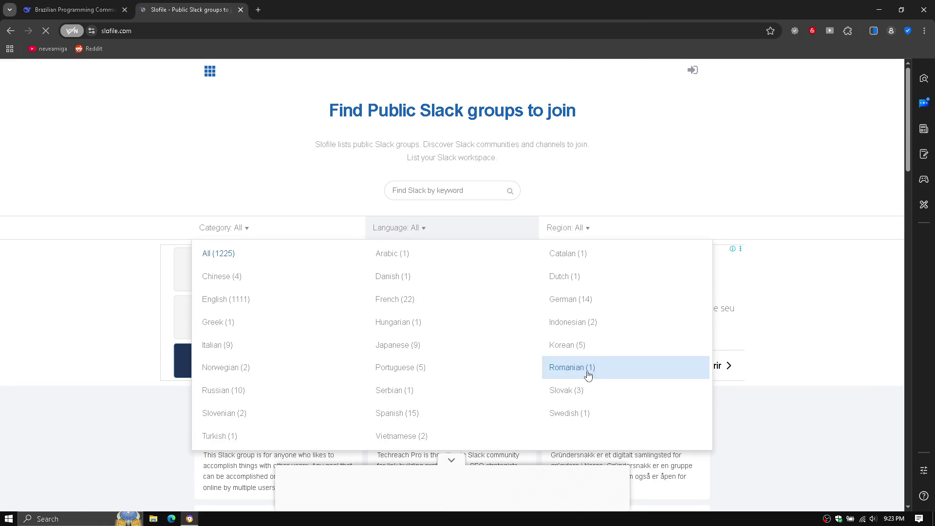
pyautogui.click(443, 368)
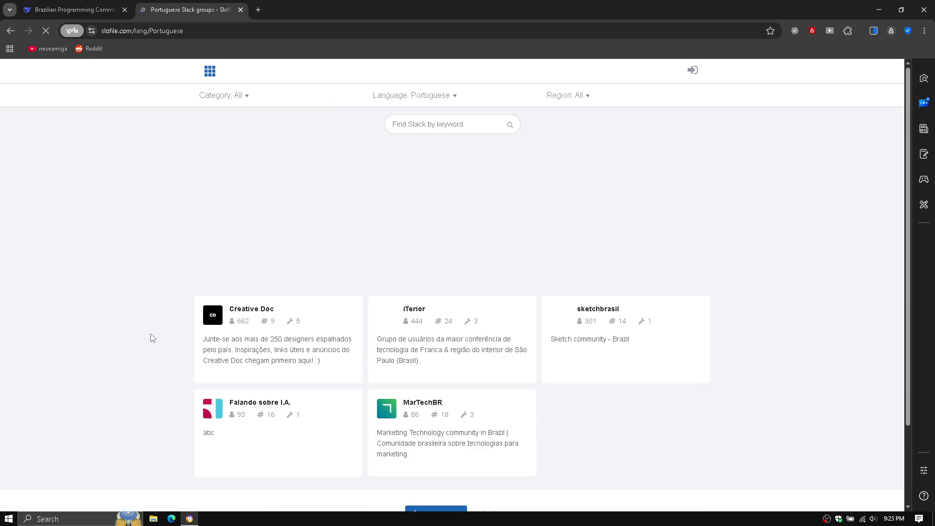
pyautogui.scroll(-2, 87, 354)
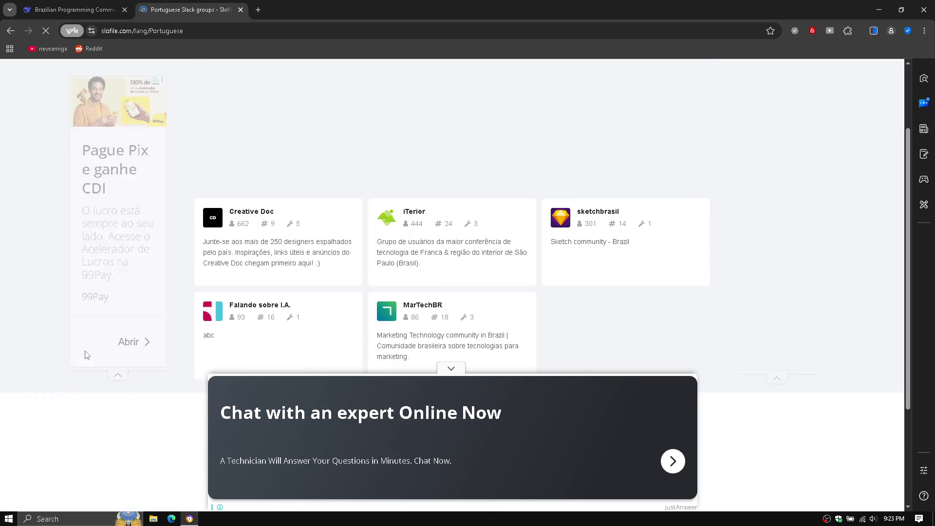
pyautogui.scroll(-1, 87, 354)
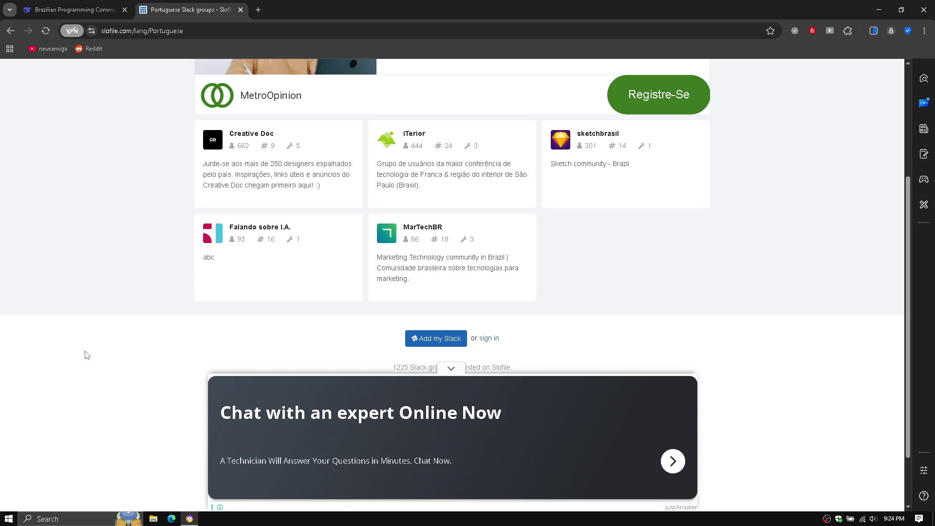
pyautogui.scroll(4, 86, 355)
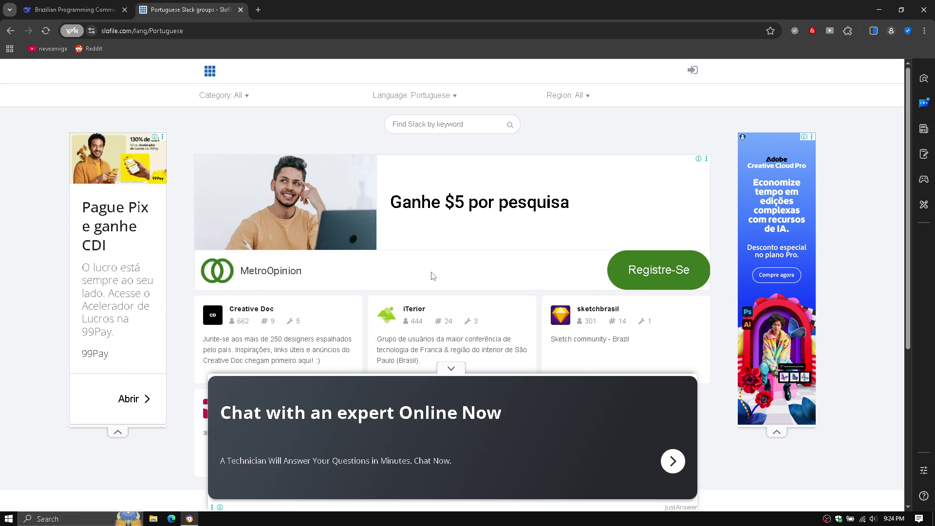
pyautogui.scroll(-1, 433, 276)
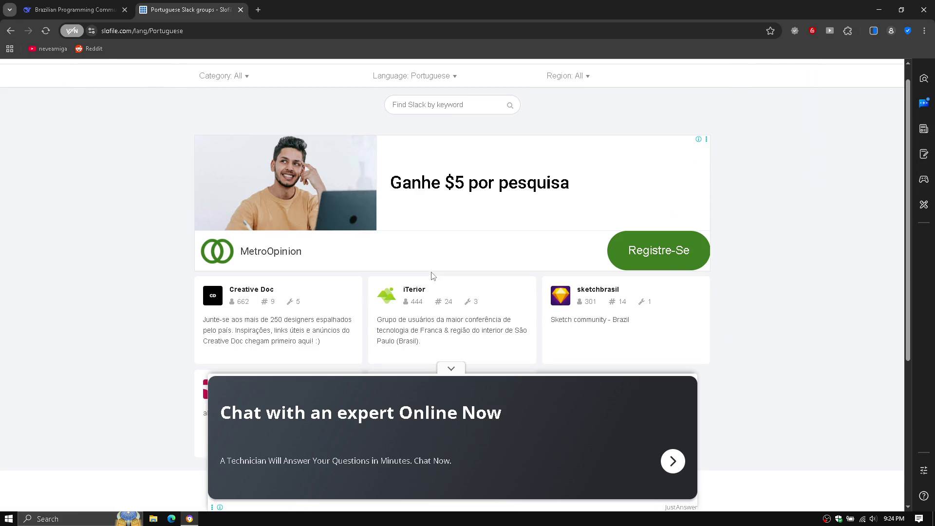
pyautogui.click(438, 77)
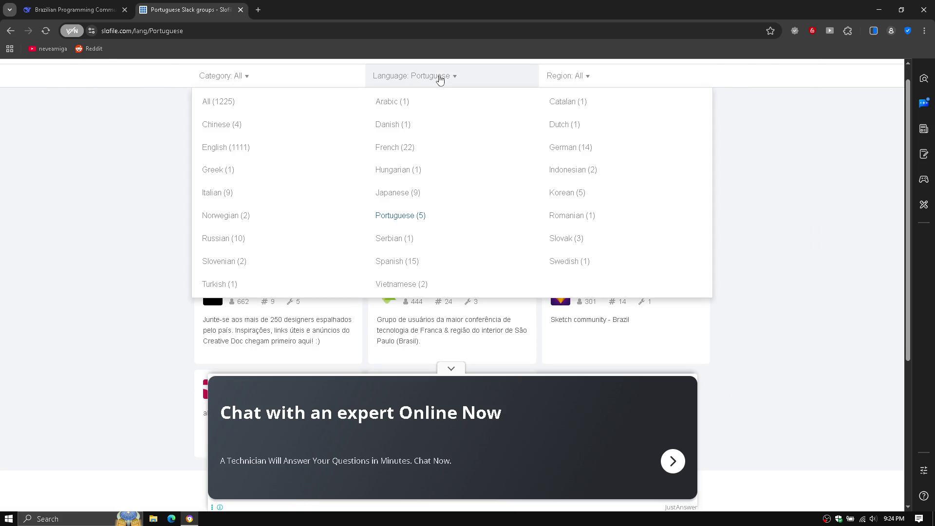
# Step: Filter the listing to English-language groups in the Programming (265) category
pyautogui.click(243, 150)
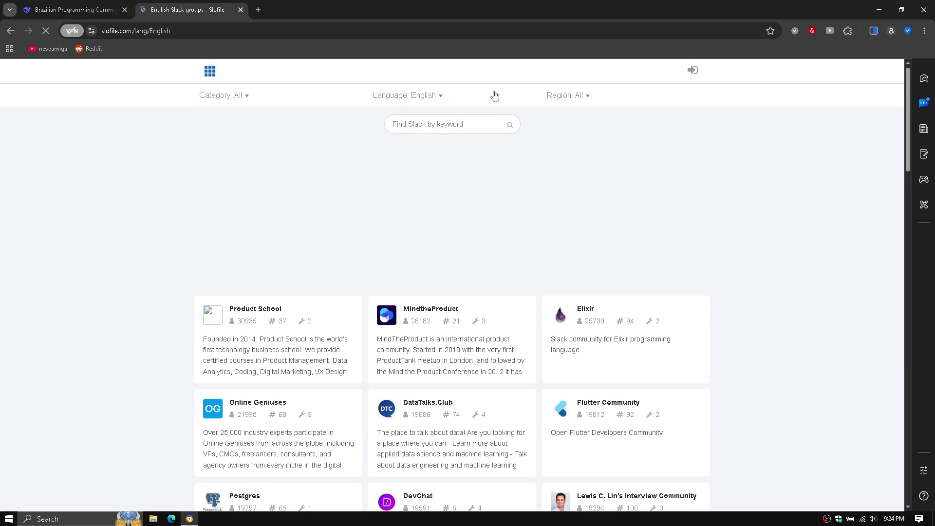
pyautogui.click(240, 97)
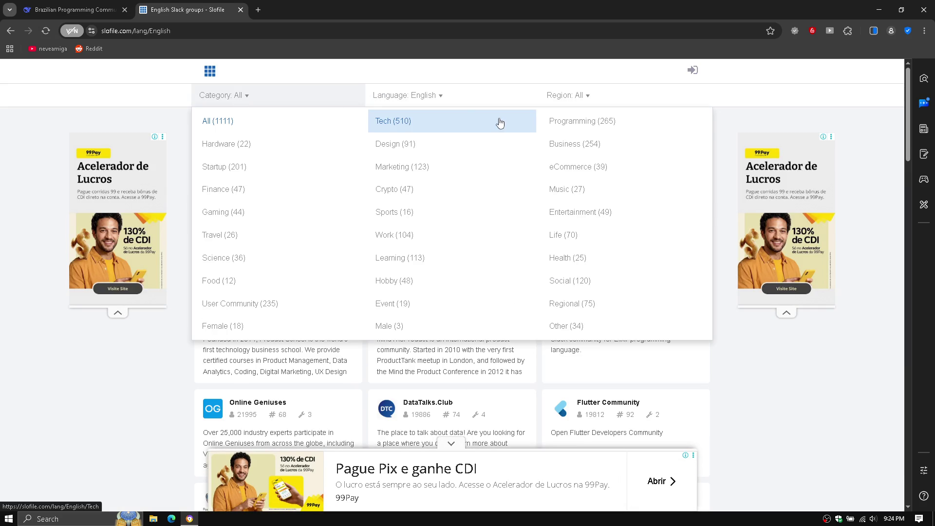
pyautogui.click(561, 122)
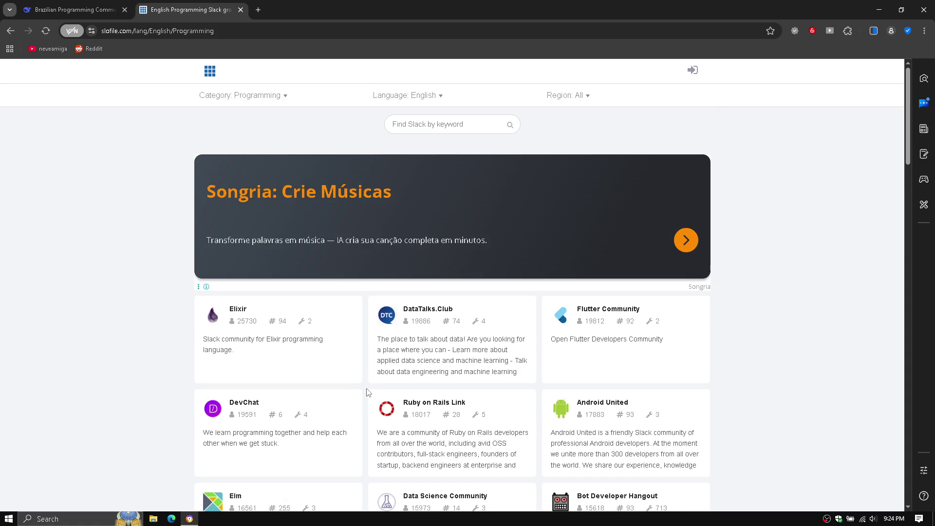
# Step: Scroll through the Programming results and go to page 3
pyautogui.scroll(-2, 368, 392)
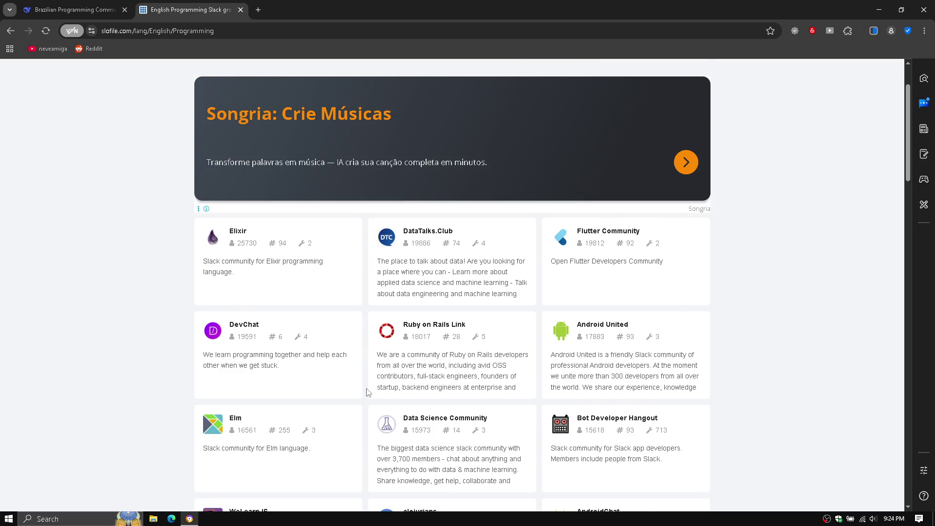
pyautogui.scroll(-2, 368, 392)
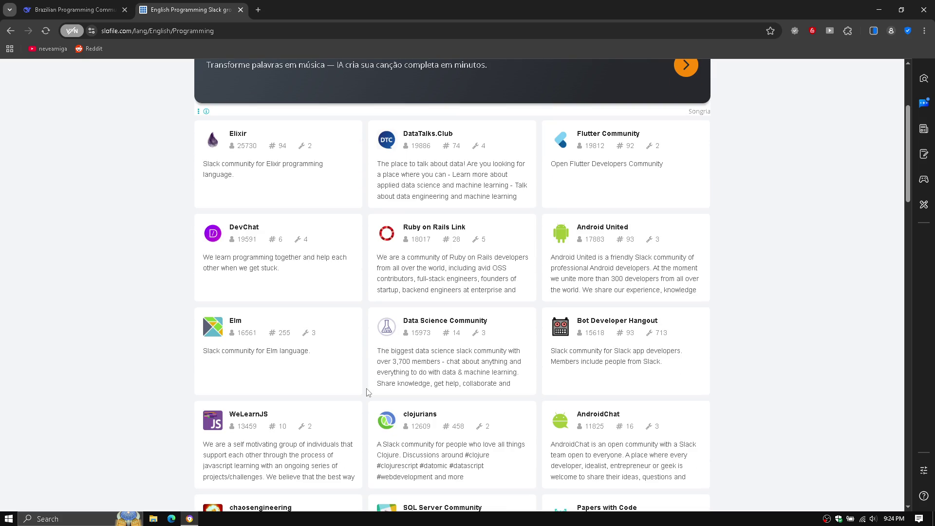
pyautogui.scroll(-1, 368, 392)
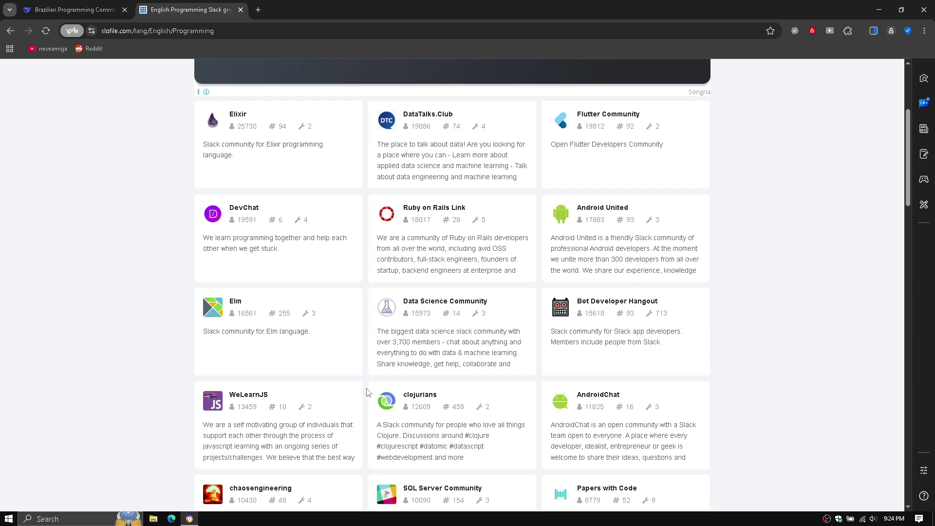
pyautogui.scroll(-1, 368, 393)
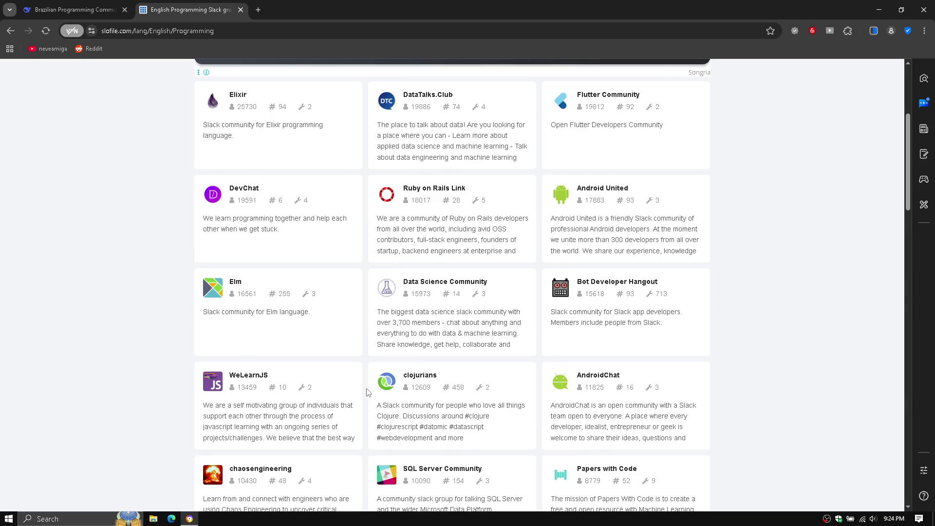
pyautogui.scroll(-10, 368, 393)
pyautogui.scroll(-15, 368, 392)
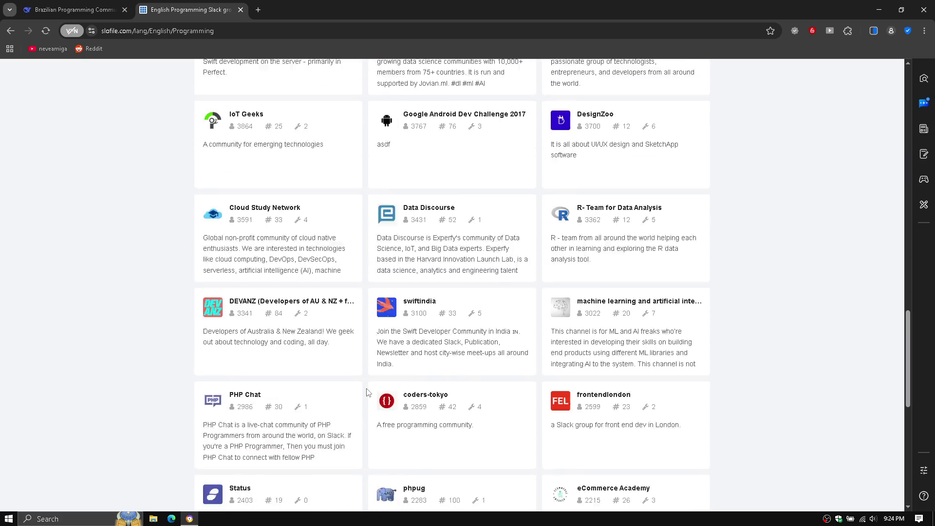
pyautogui.scroll(3, 368, 392)
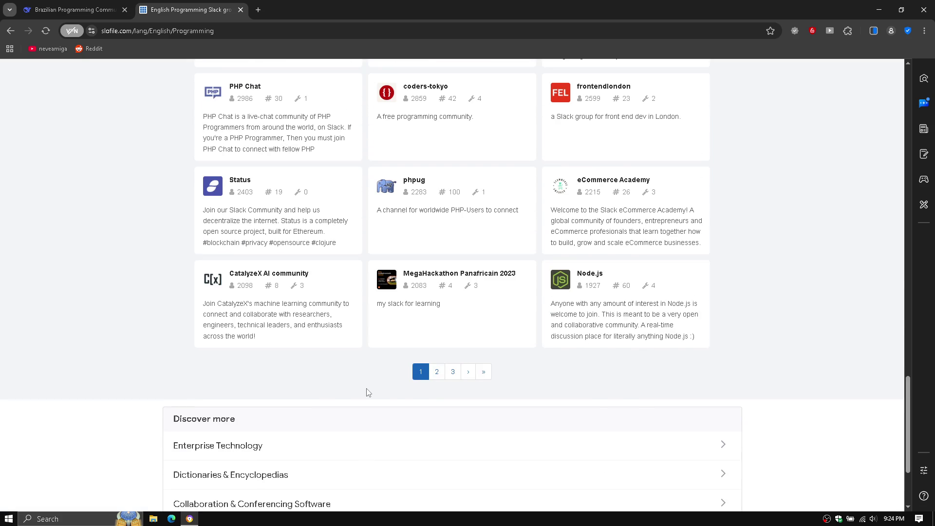
pyautogui.click(459, 378)
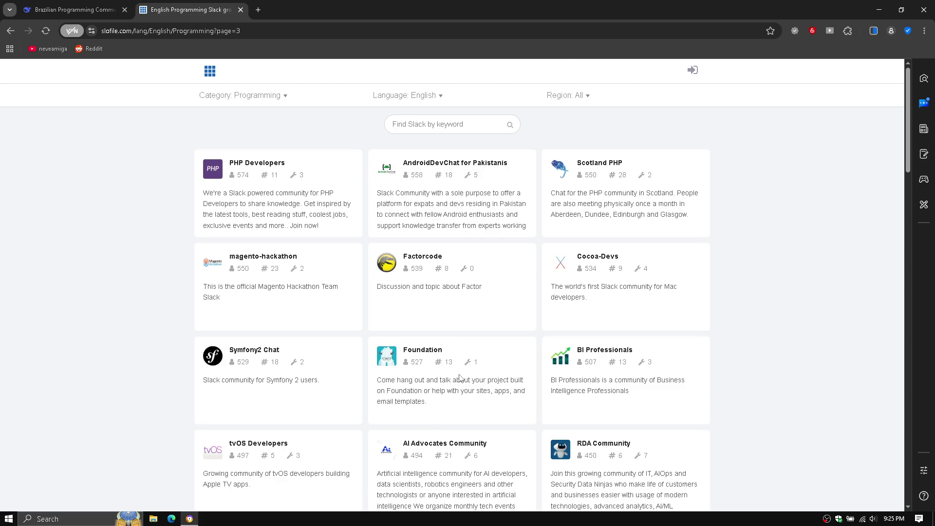
# Step: Go to page 5, then the final page 6, and scroll through its groups
pyautogui.scroll(-15, 459, 378)
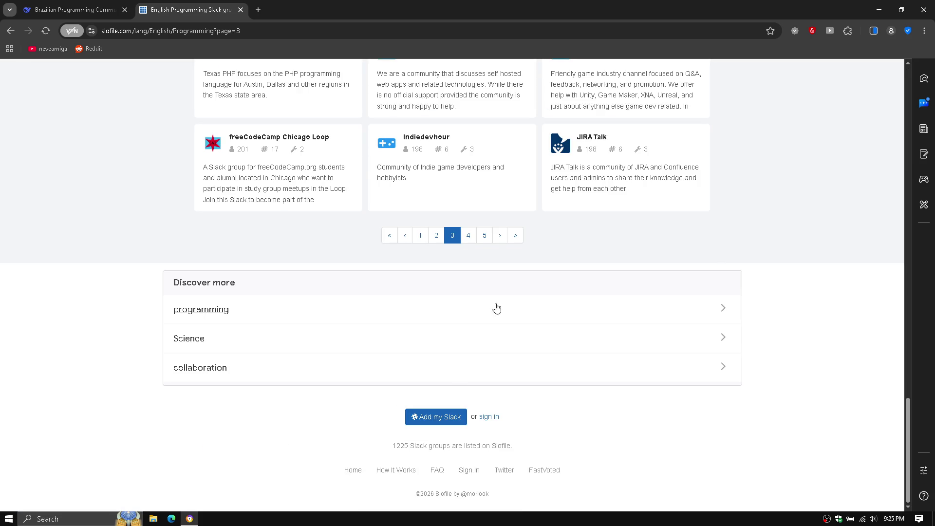
pyautogui.click(485, 236)
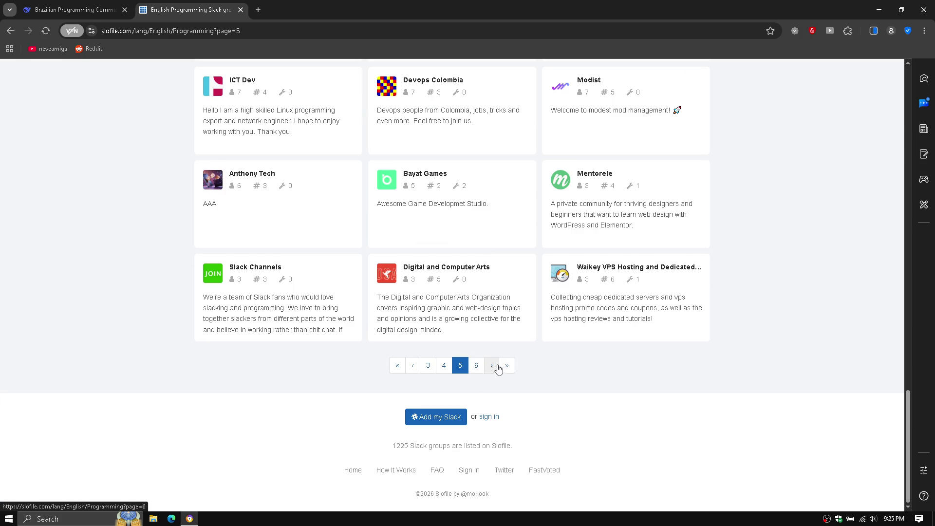
pyautogui.click(508, 365)
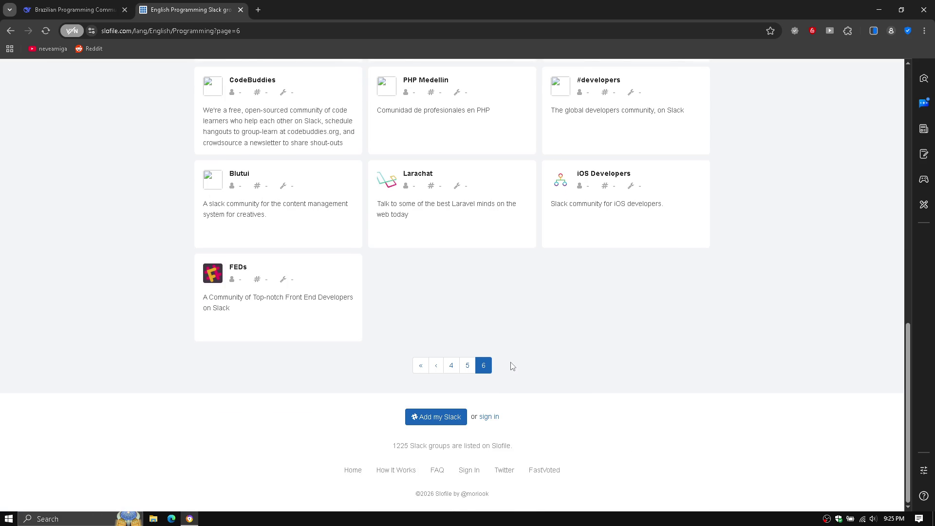
pyautogui.scroll(4, 512, 366)
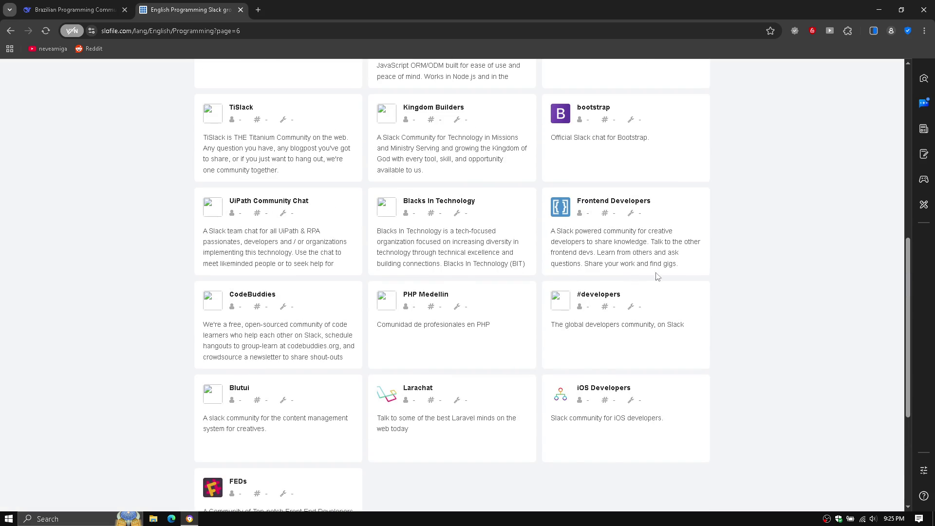
pyautogui.scroll(6, 737, 224)
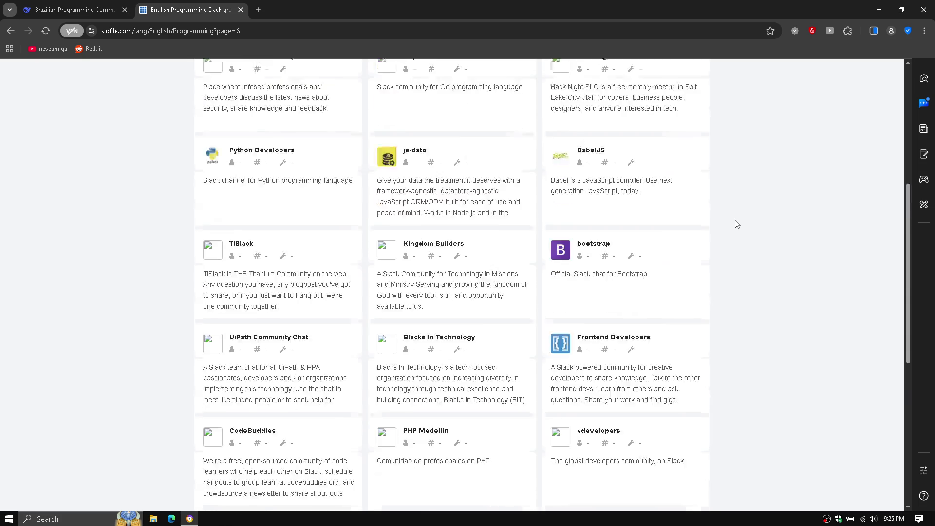
pyautogui.scroll(2, 737, 224)
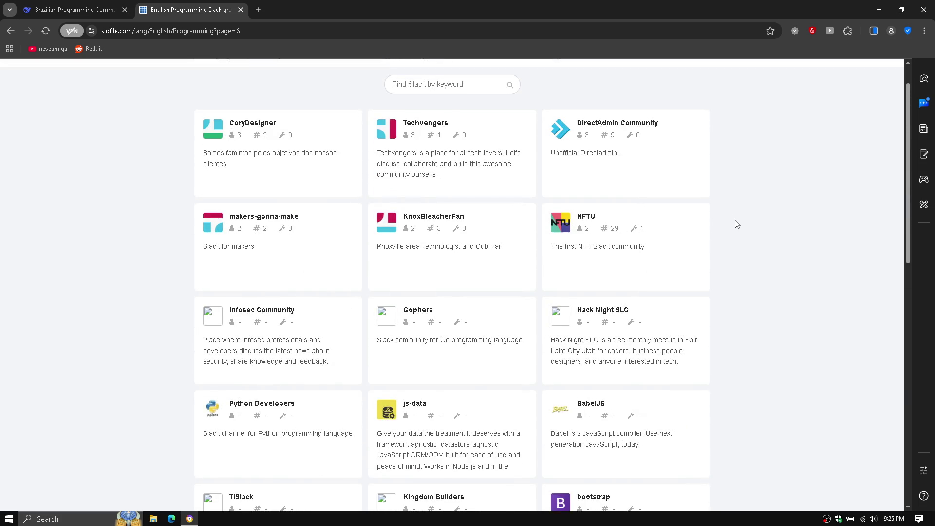
pyautogui.scroll(-10, 737, 223)
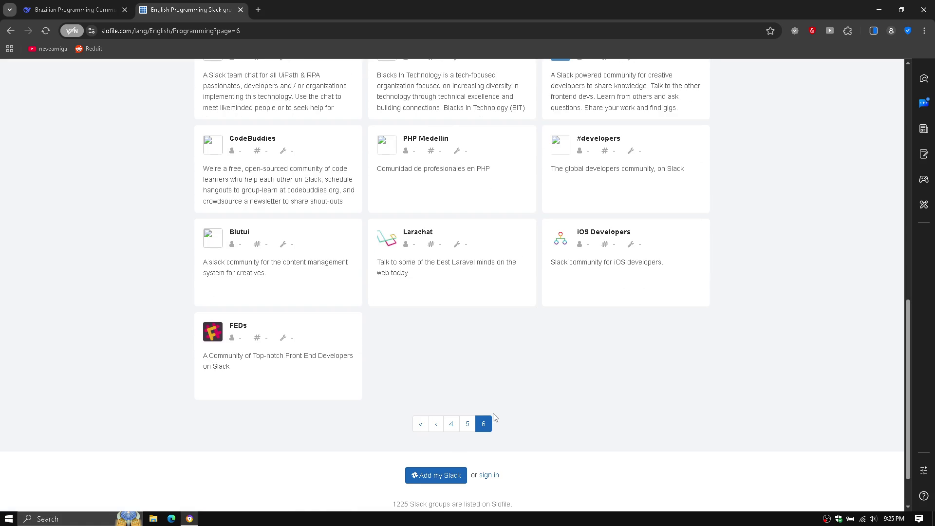
# Step: Browse all groups on page 5 of English Programming, then move to page 4
pyautogui.click(467, 424)
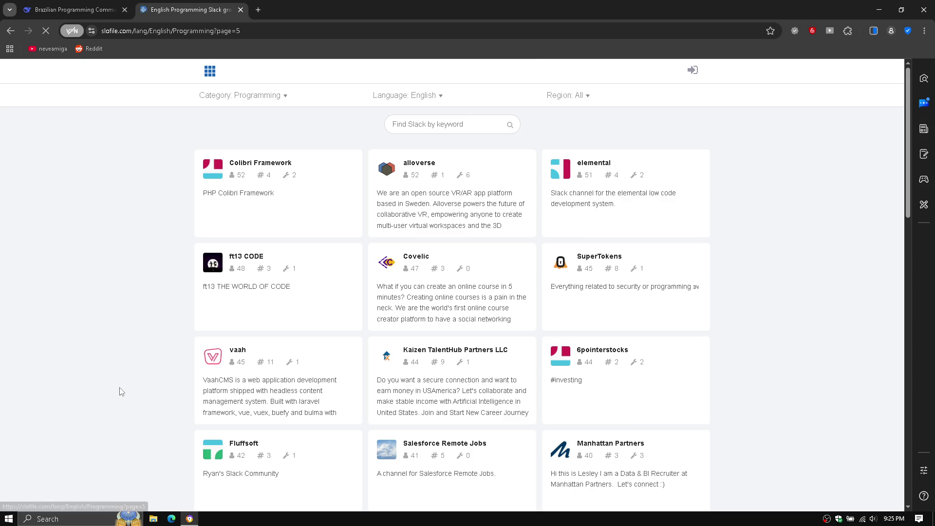
pyautogui.scroll(-1, 121, 391)
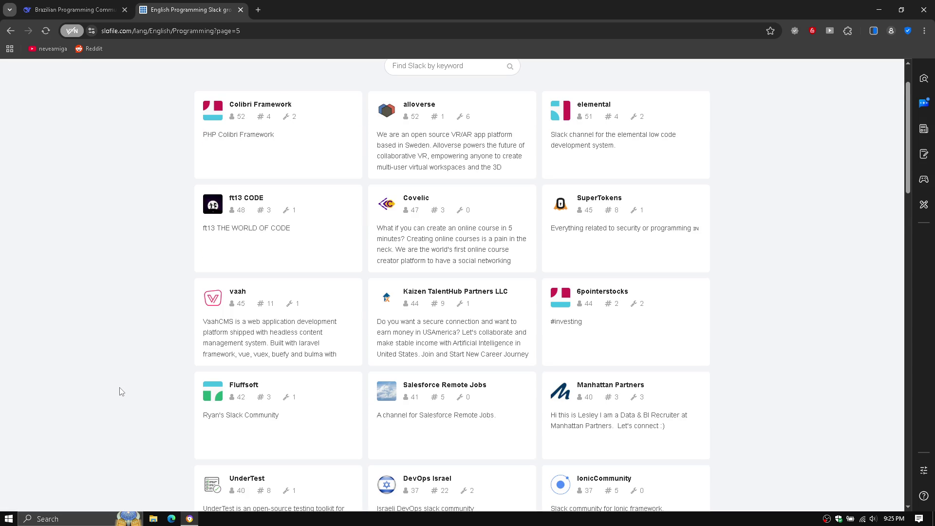
pyautogui.scroll(-3, 121, 391)
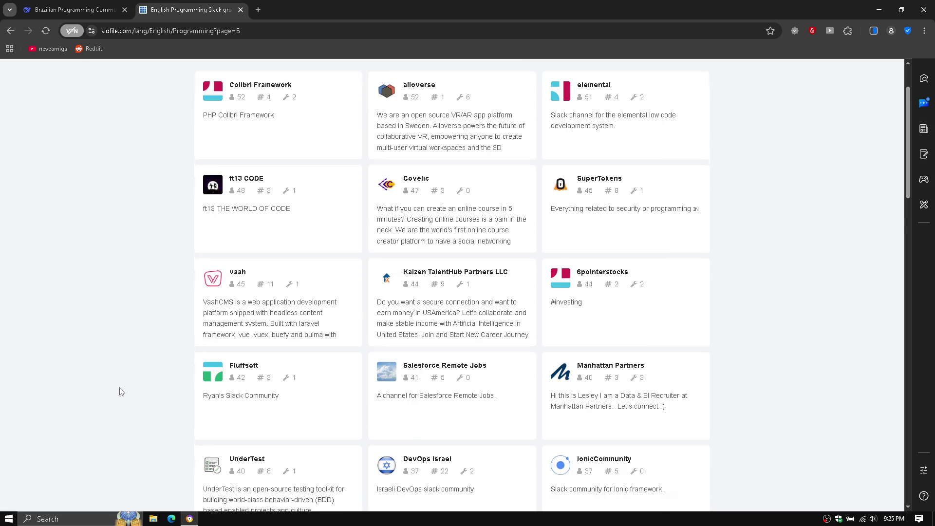
pyautogui.scroll(-3, 121, 392)
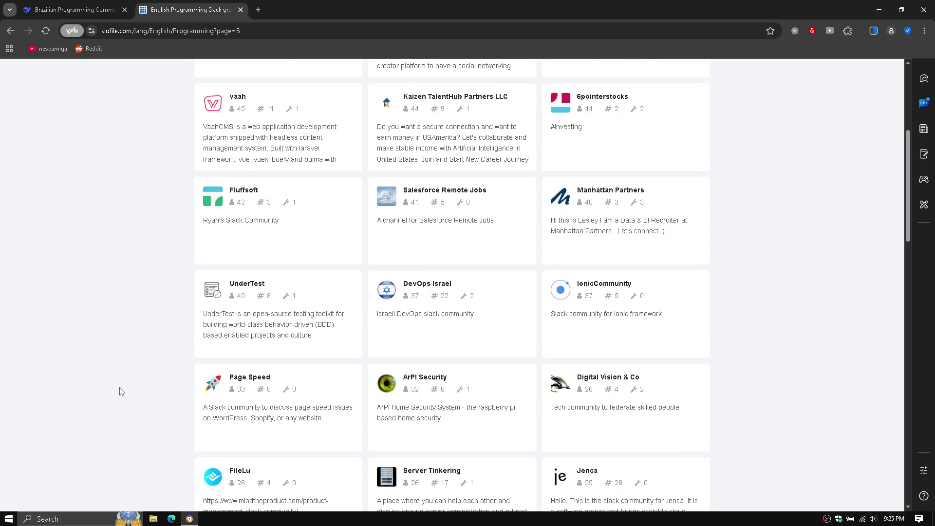
pyautogui.scroll(-4, 121, 391)
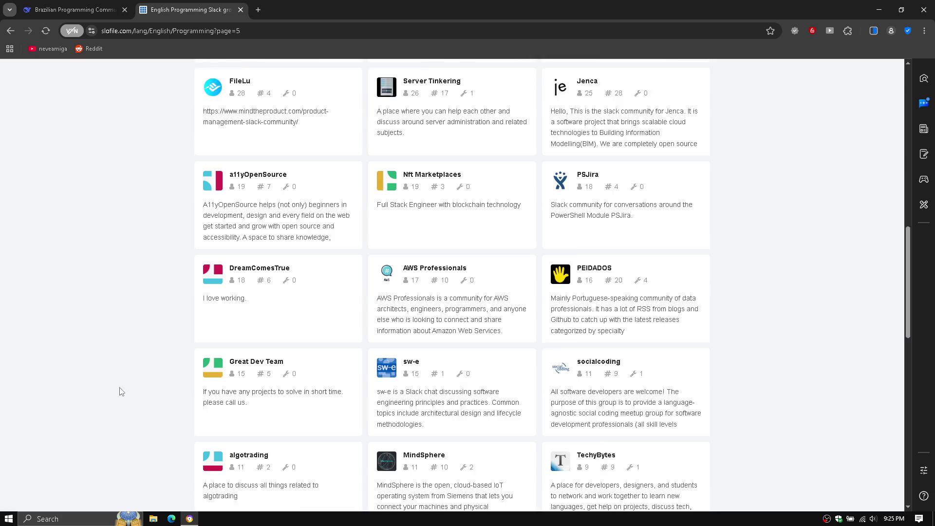
pyautogui.scroll(-3, 121, 391)
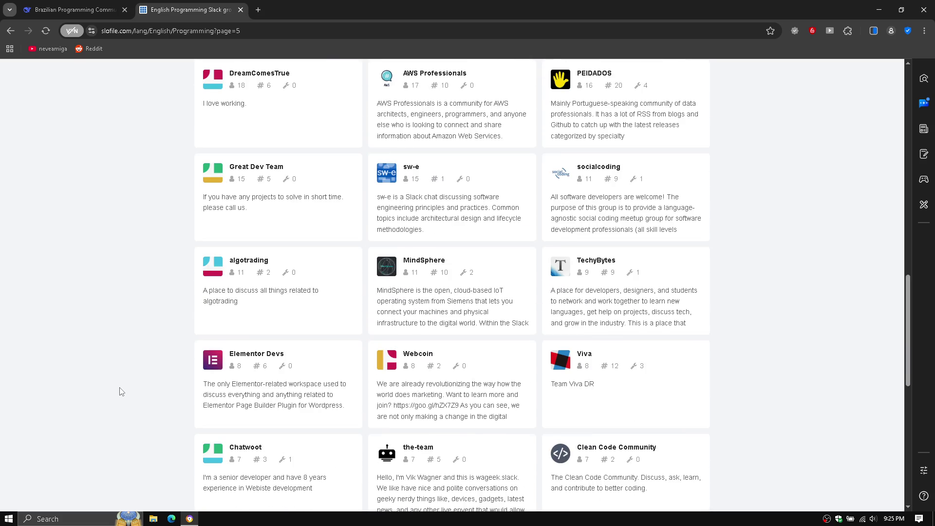
pyautogui.scroll(3, 121, 392)
pyautogui.scroll(1, 122, 392)
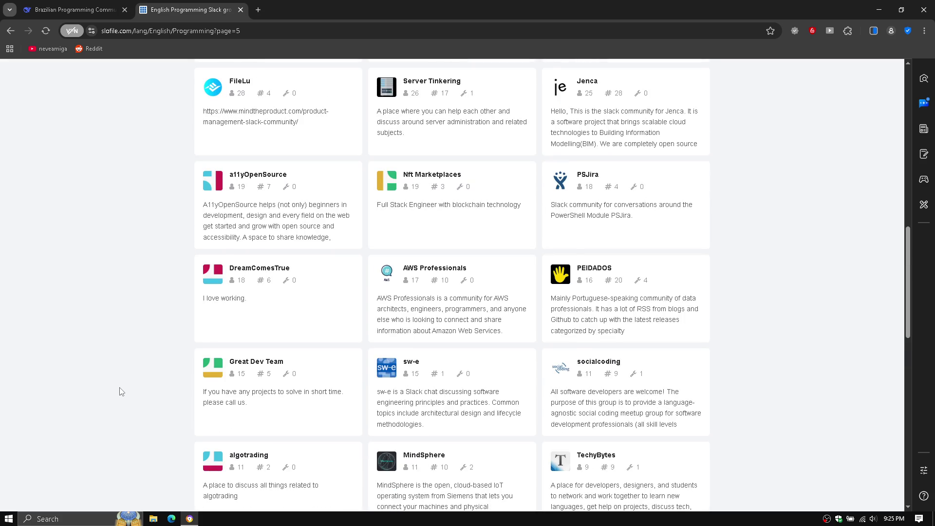
pyautogui.scroll(-3, 121, 392)
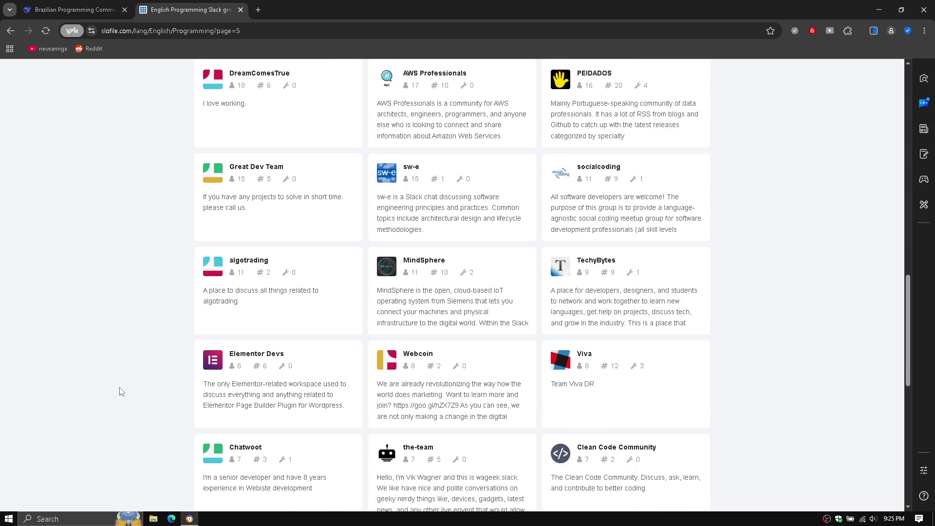
pyautogui.scroll(-5, 121, 391)
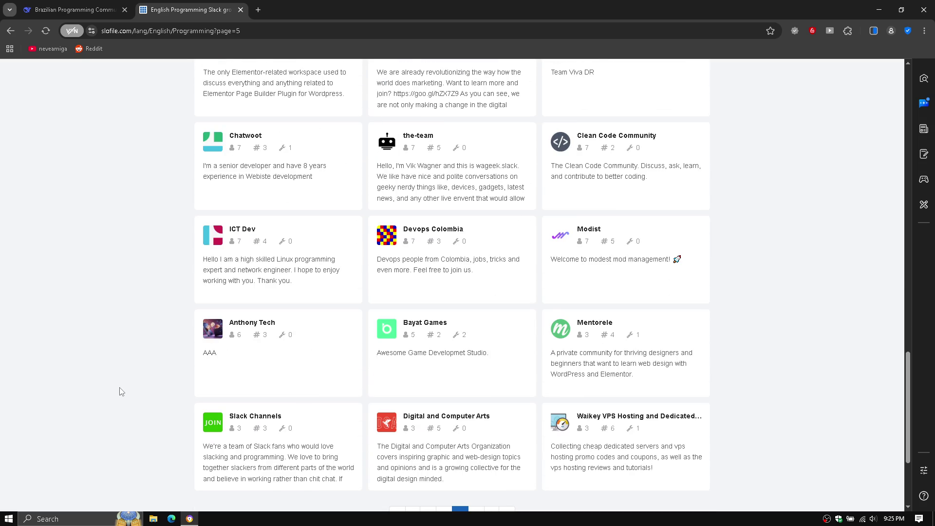
pyautogui.scroll(-3, 122, 391)
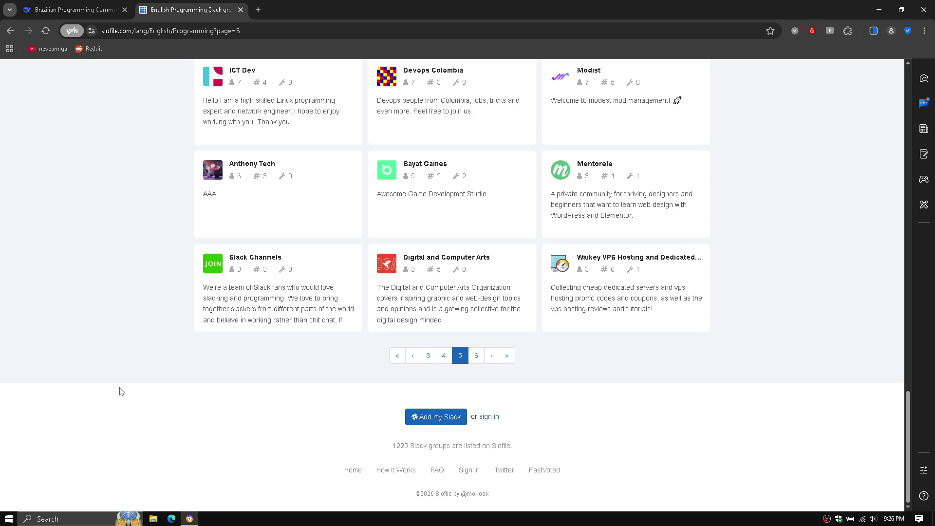
pyautogui.scroll(20, 122, 392)
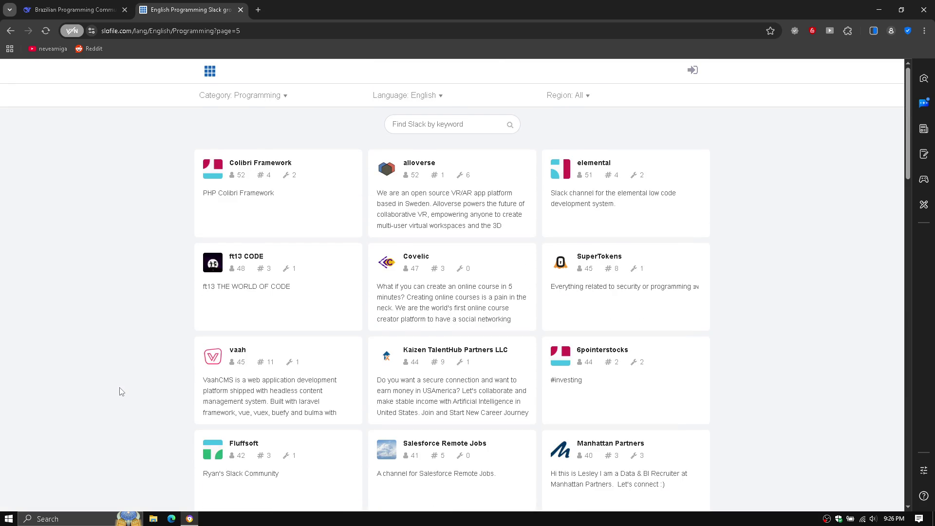
pyautogui.scroll(-10, 121, 391)
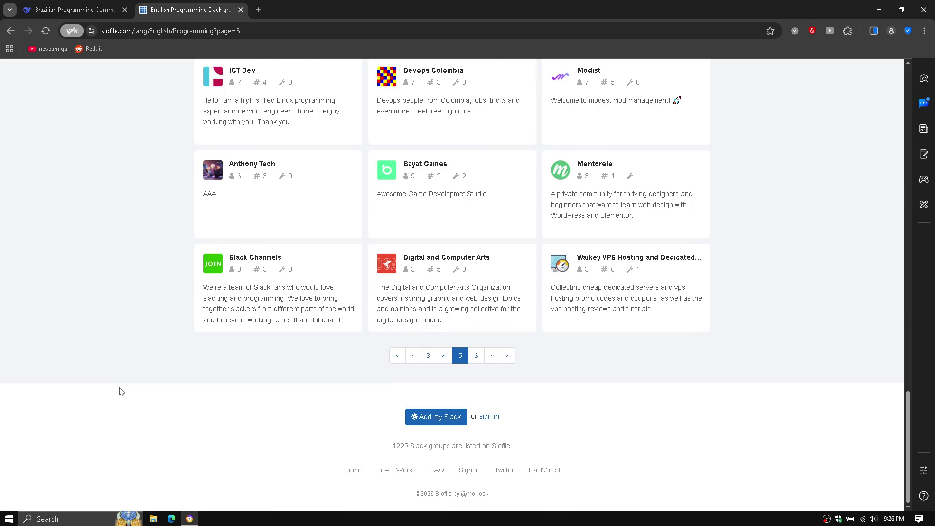
pyautogui.click(441, 356)
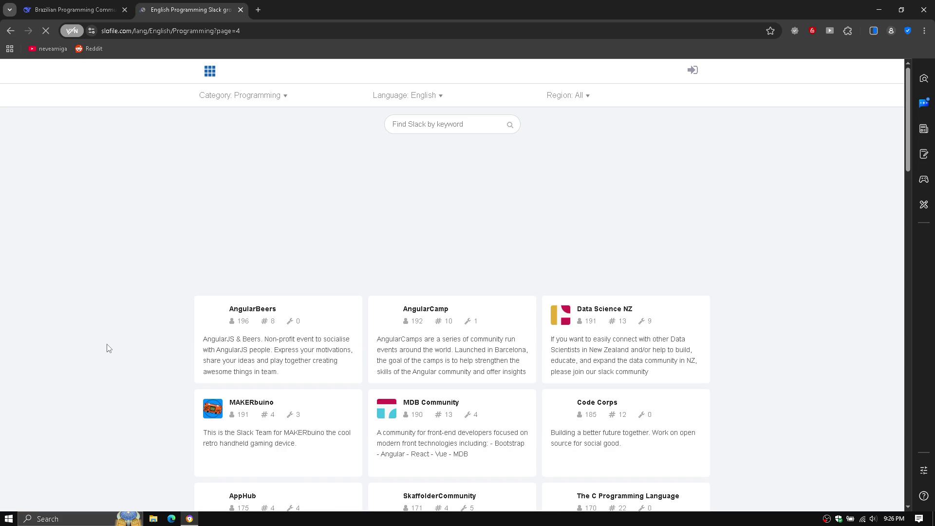
# Step: Scroll page 4 down to The C Programming Language card
pyautogui.scroll(-3, 108, 348)
pyautogui.scroll(-1, 108, 348)
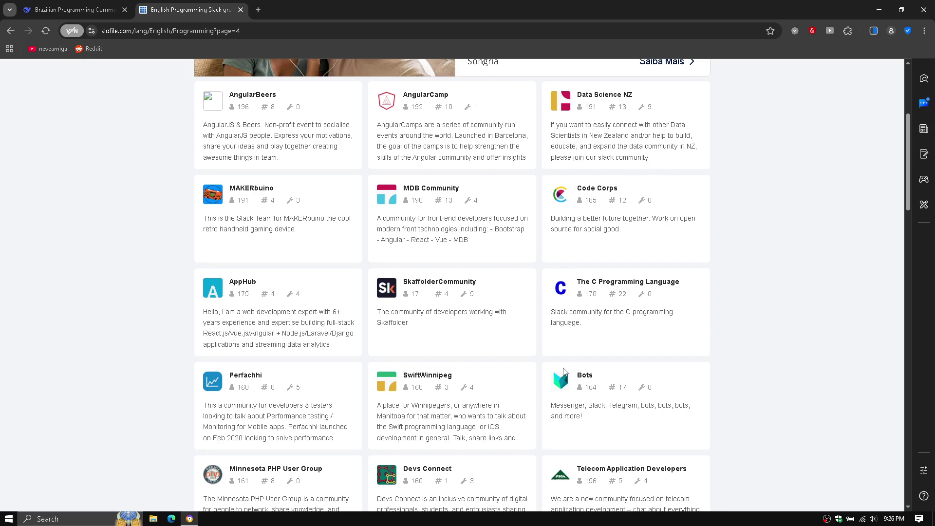
# Step: Review The C Programming Language's channels and timezones, then try its inactive join link
pyautogui.click(580, 281)
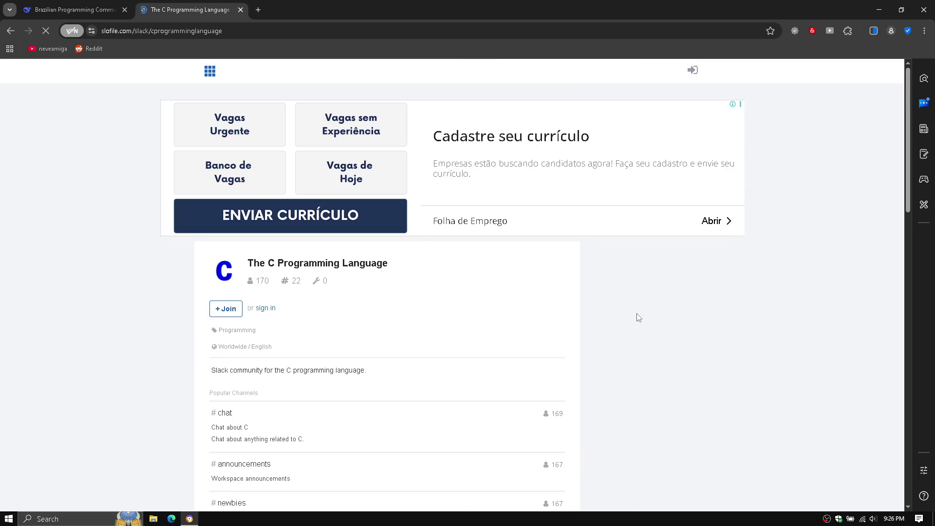
pyautogui.scroll(-4, 639, 318)
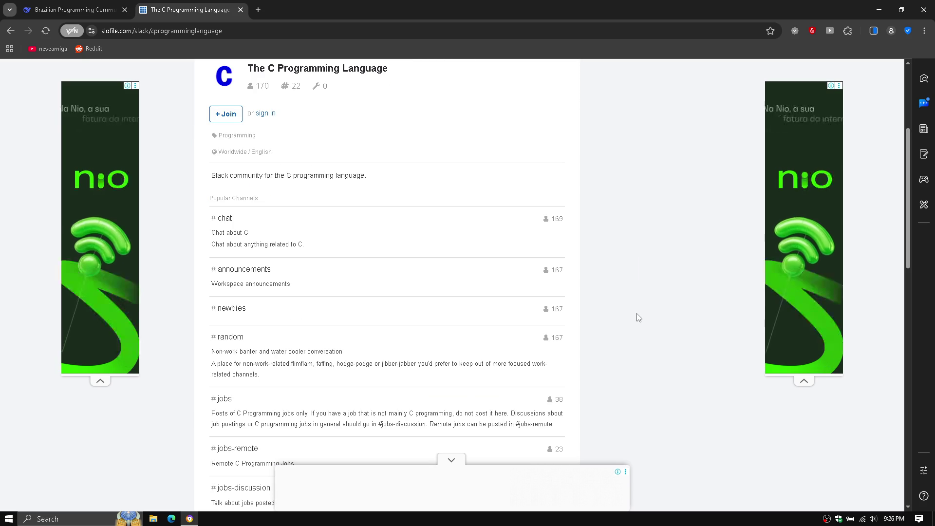
pyautogui.scroll(-1, 639, 318)
pyautogui.scroll(-1, 638, 318)
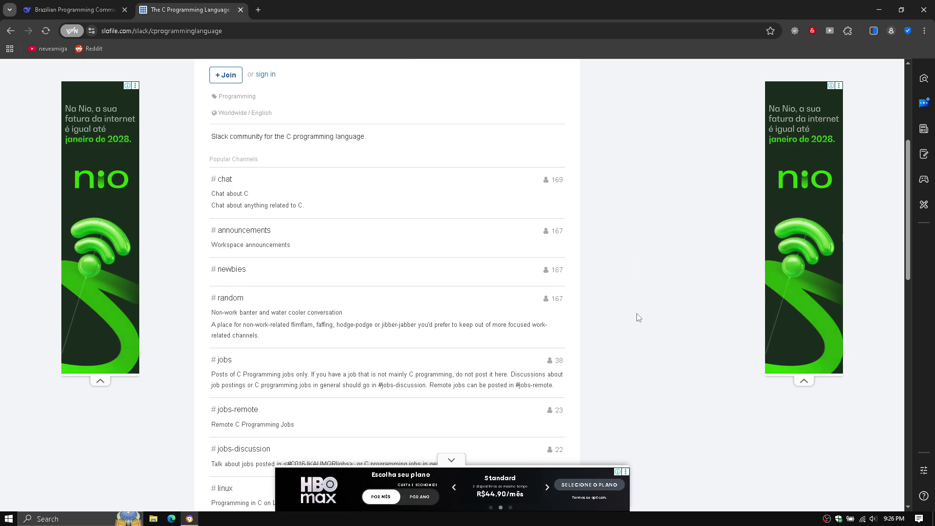
pyautogui.scroll(-1, 638, 317)
pyautogui.scroll(-2, 638, 317)
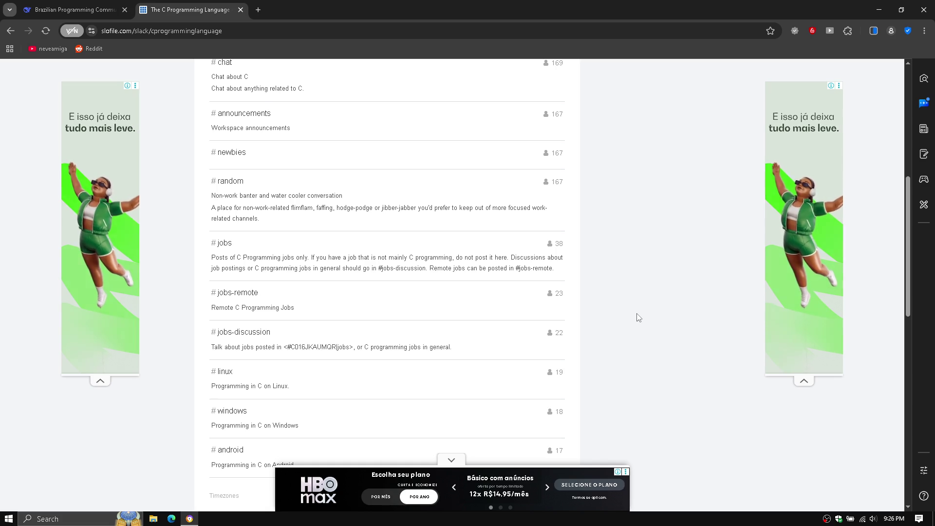
pyautogui.scroll(-3, 638, 318)
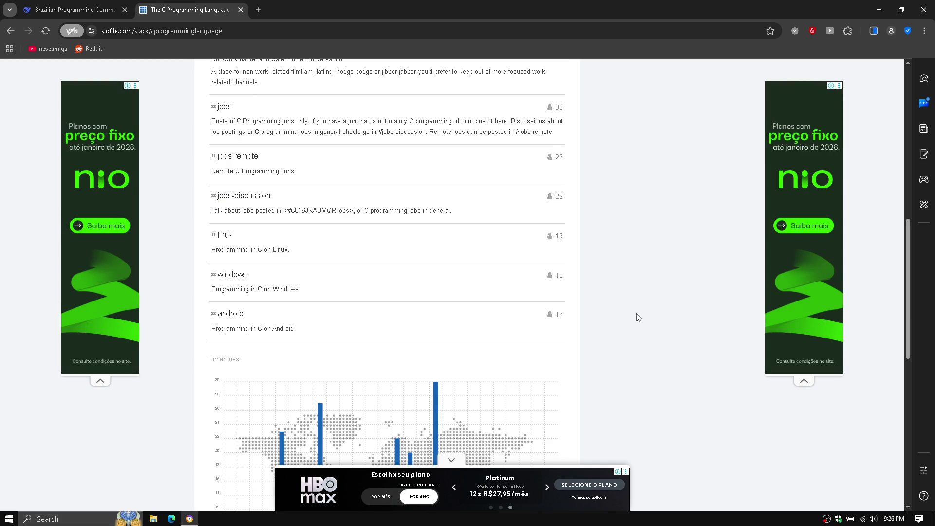
pyautogui.scroll(7, 639, 318)
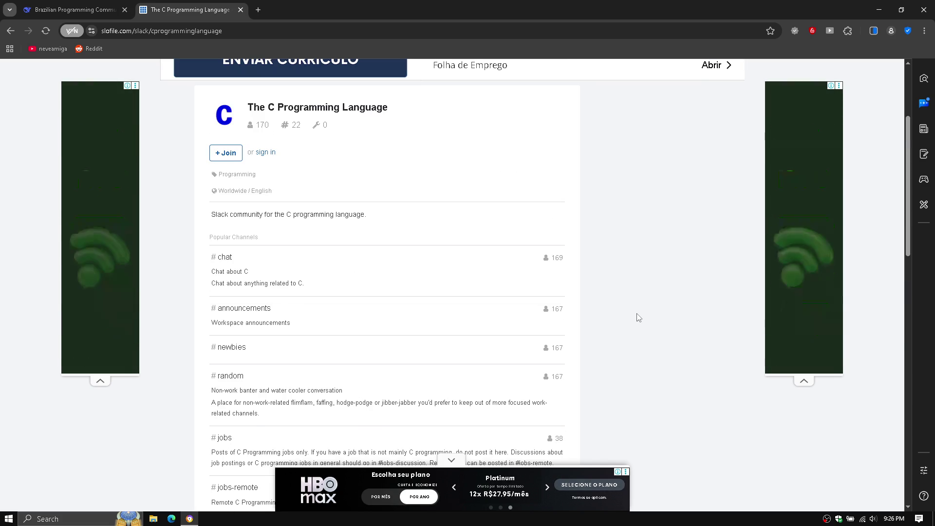
pyautogui.scroll(-7, 638, 317)
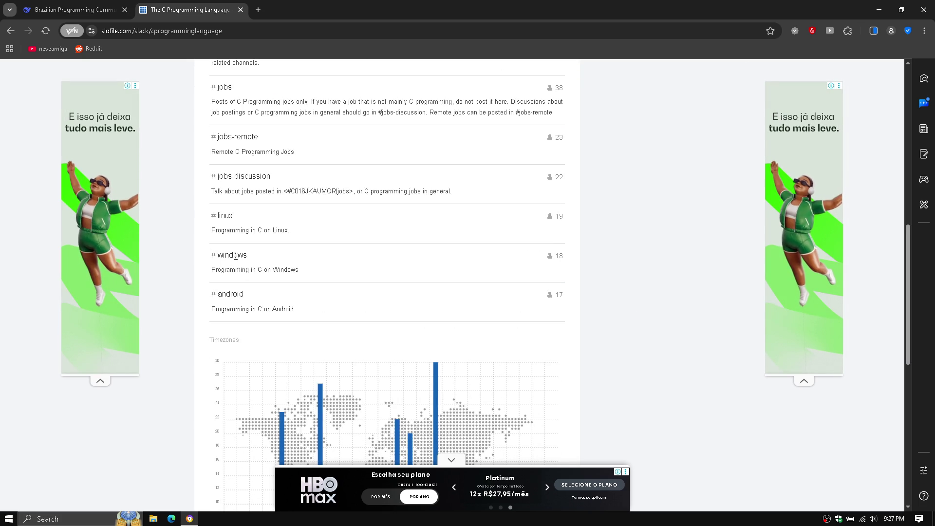
pyautogui.scroll(-6, 236, 255)
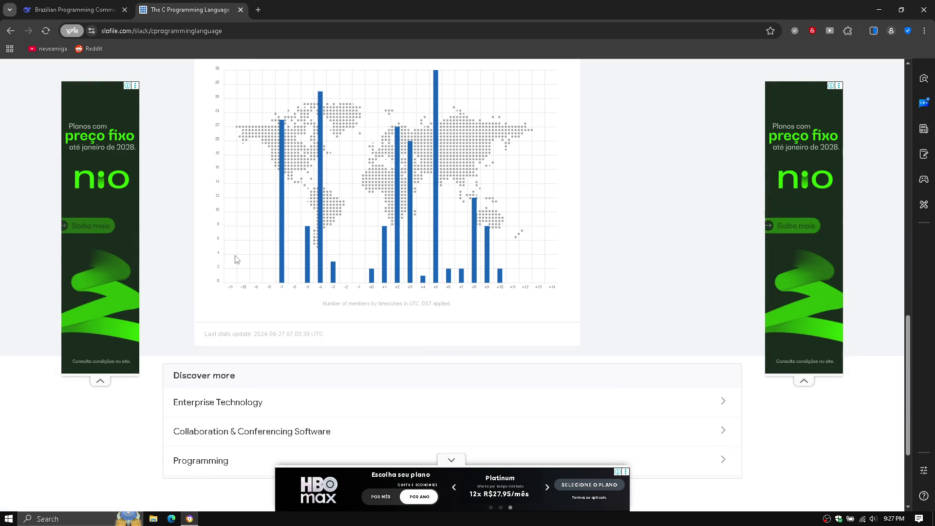
pyautogui.scroll(-3, 236, 259)
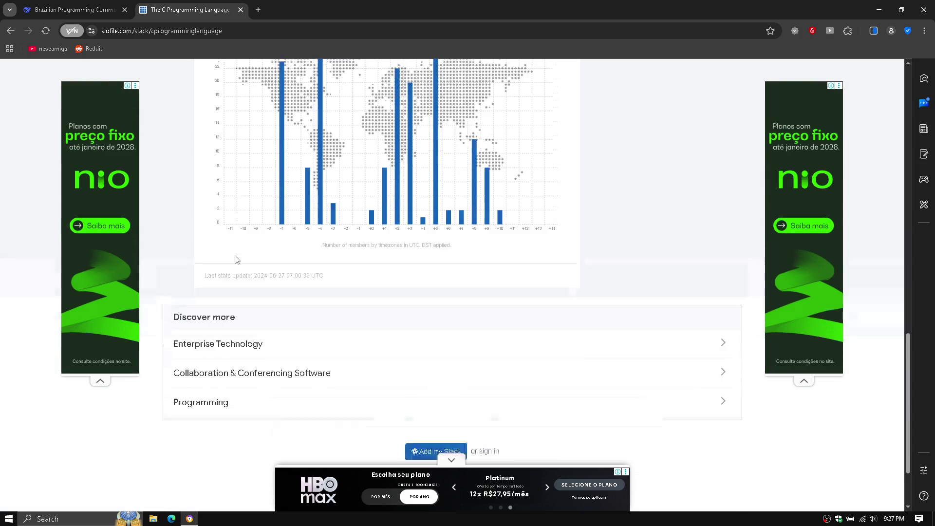
pyautogui.scroll(15, 236, 260)
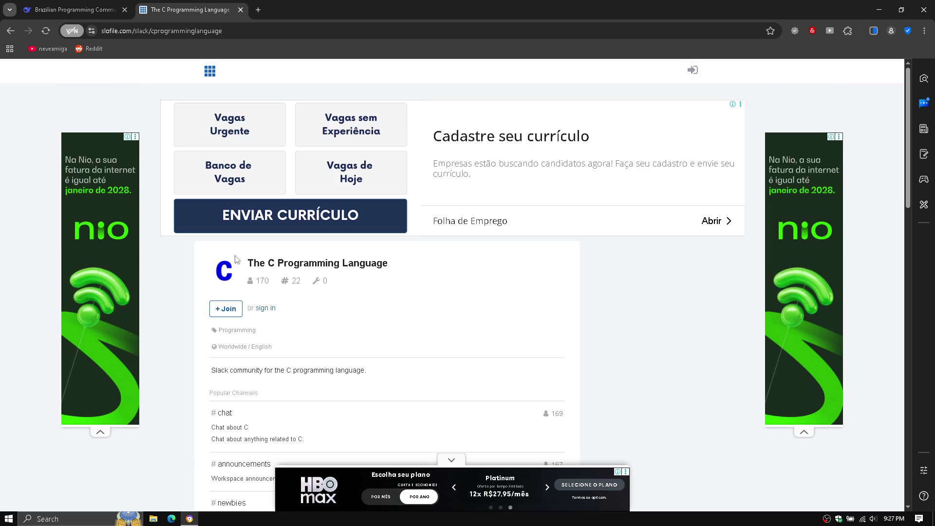
pyautogui.click(225, 315)
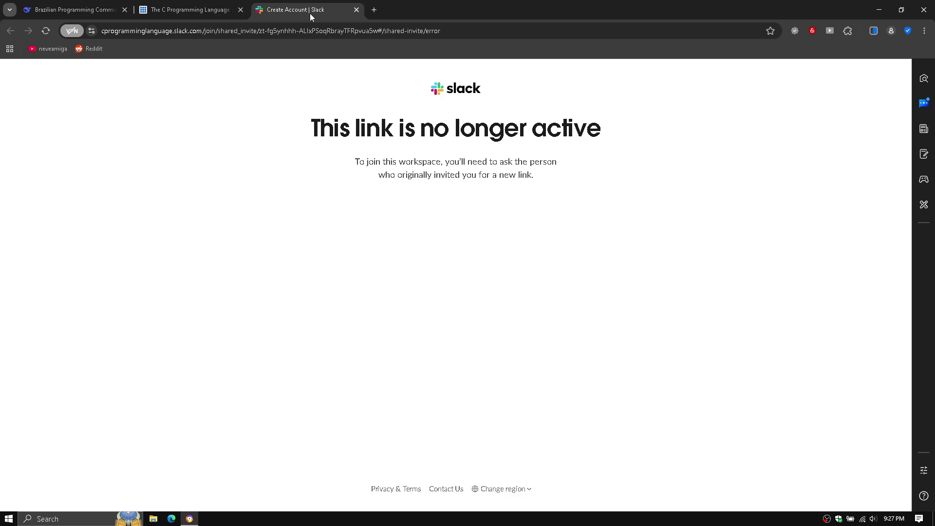
pyautogui.click(356, 10)
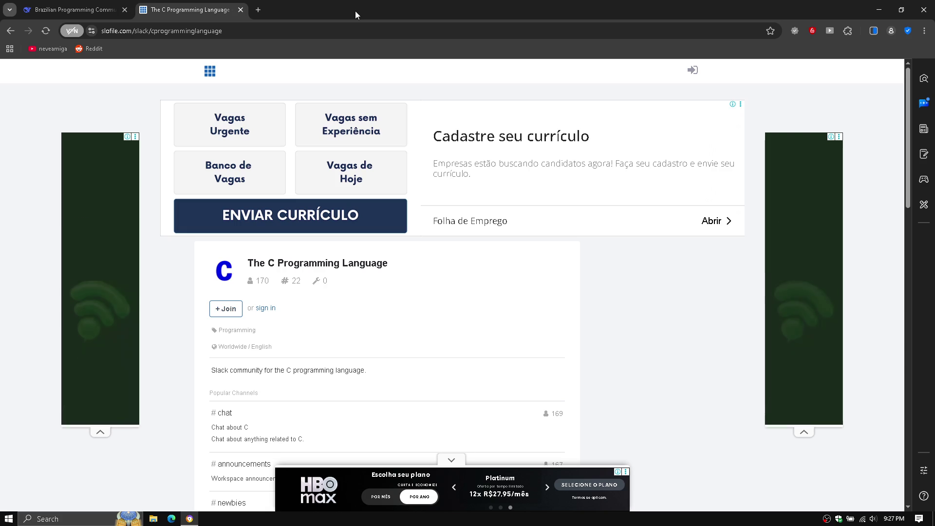
# Step: From the Slofile home page, search Slack groups for 'c programming'
pyautogui.click(206, 74)
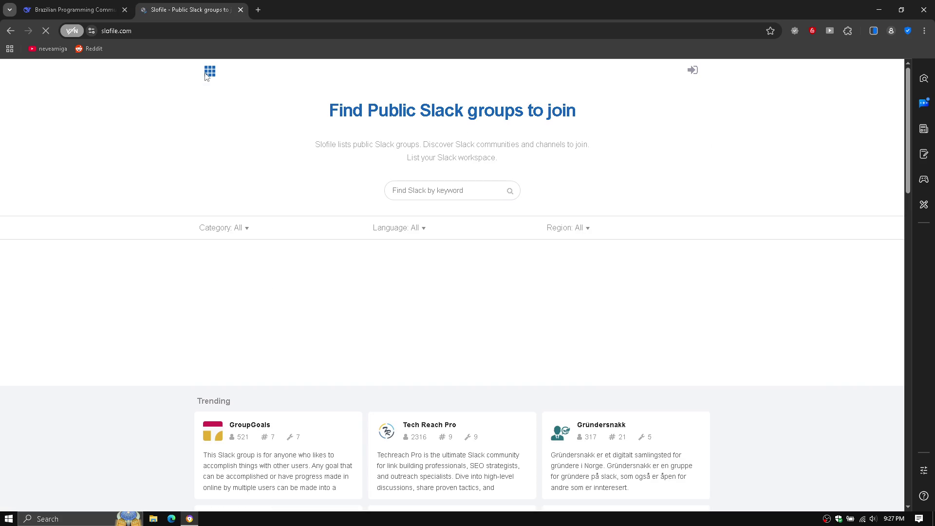
pyautogui.click(419, 186)
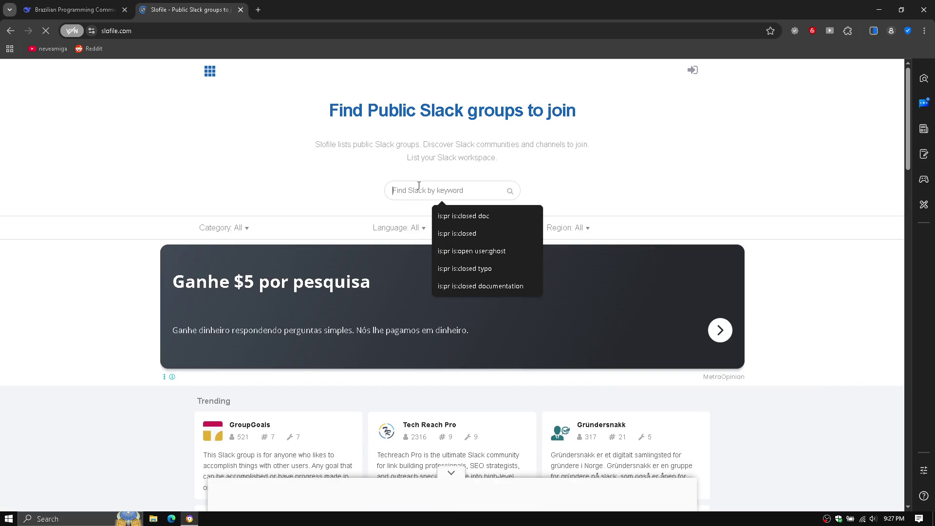
pyautogui.write('c progra')
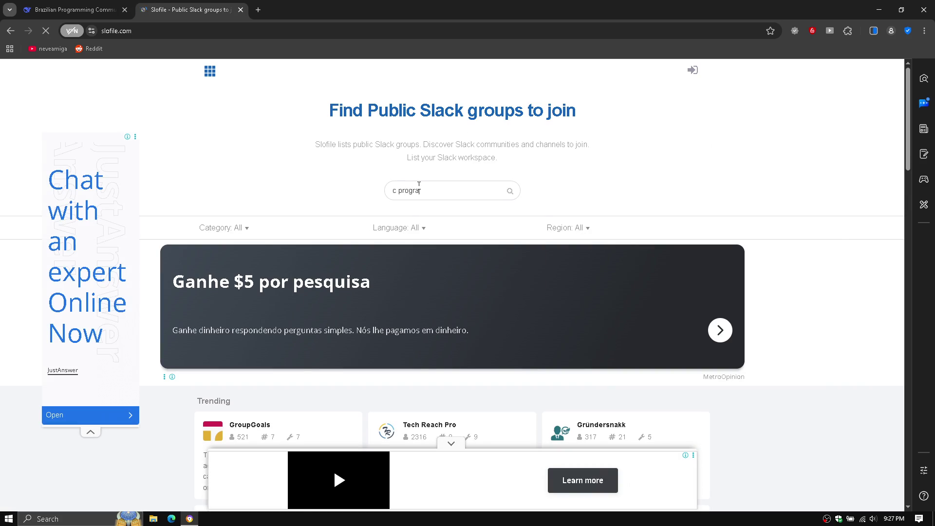
pyautogui.write('mming')
pyautogui.press('Return')
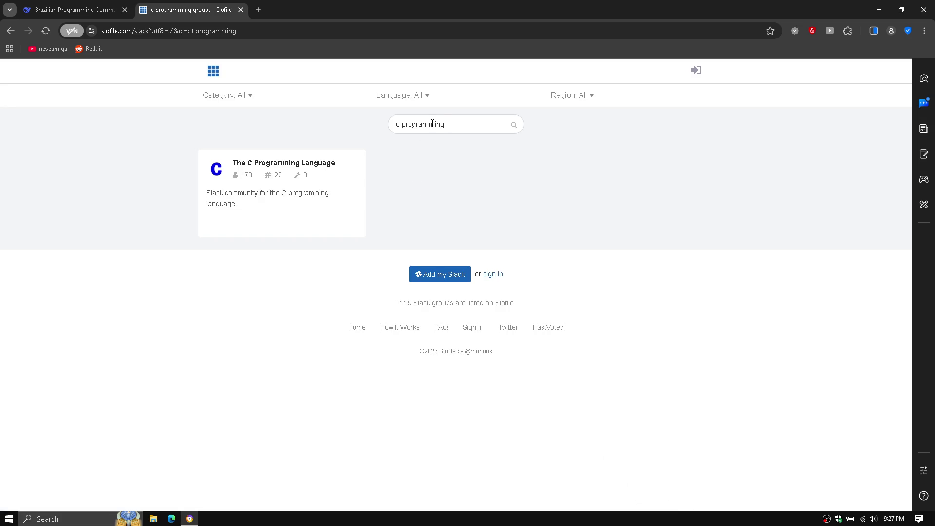
# Step: Search for 'programacao', which finds nothing, then search for 'programming'
pyautogui.tripleClick(432, 123)
pyautogui.write('programacao')
pyautogui.press('Return')
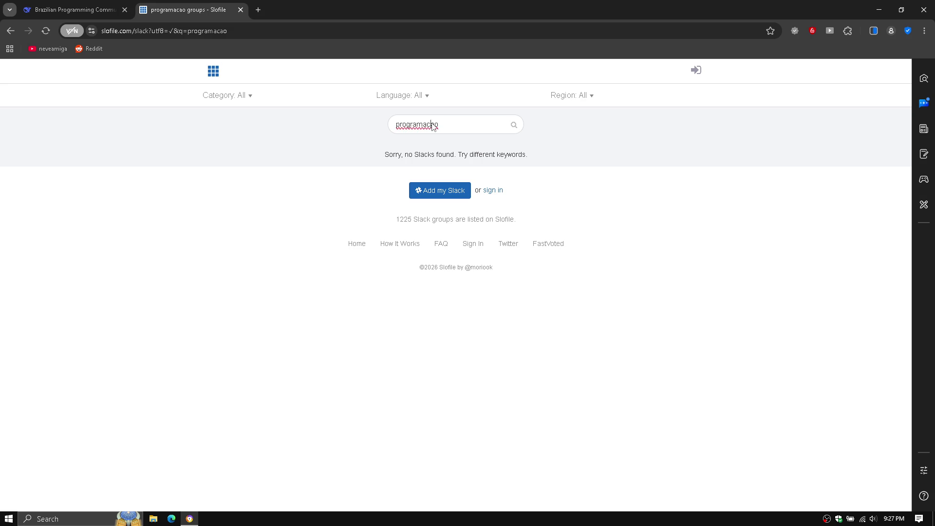
pyautogui.tripleClick(434, 124)
pyautogui.write('programming')
pyautogui.press('Return')
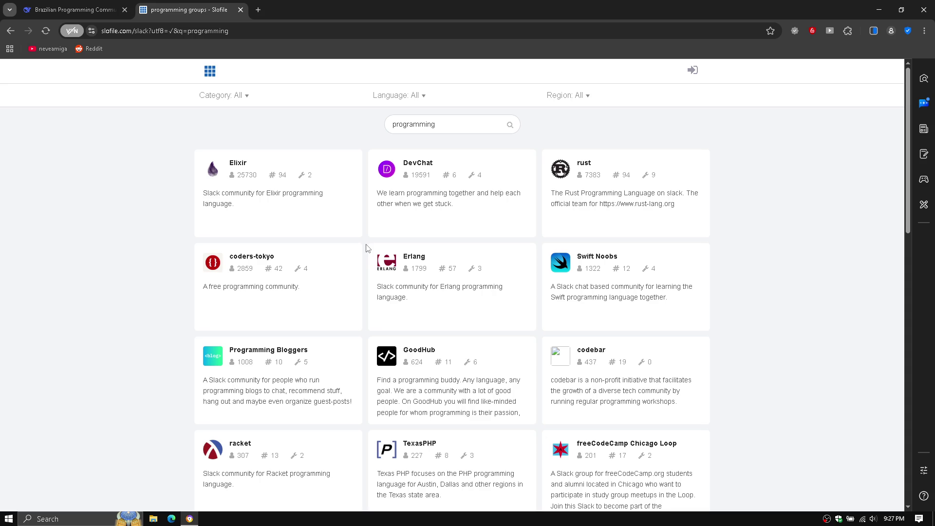
pyautogui.scroll(-3, 368, 247)
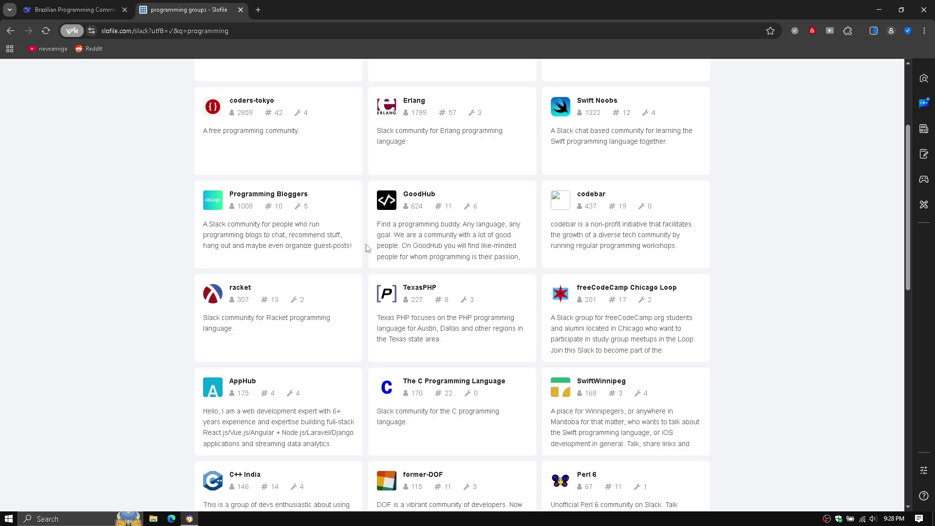
pyautogui.scroll(-4, 367, 249)
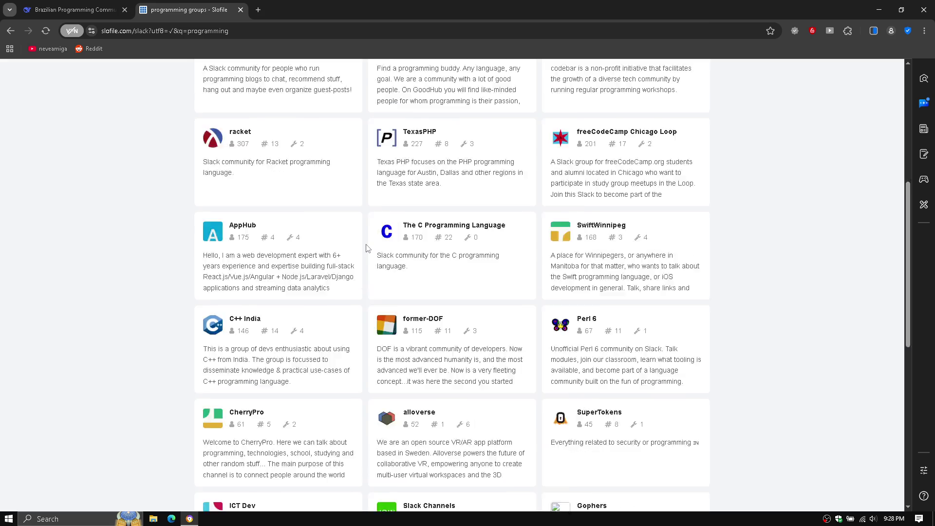
pyautogui.scroll(-6, 366, 249)
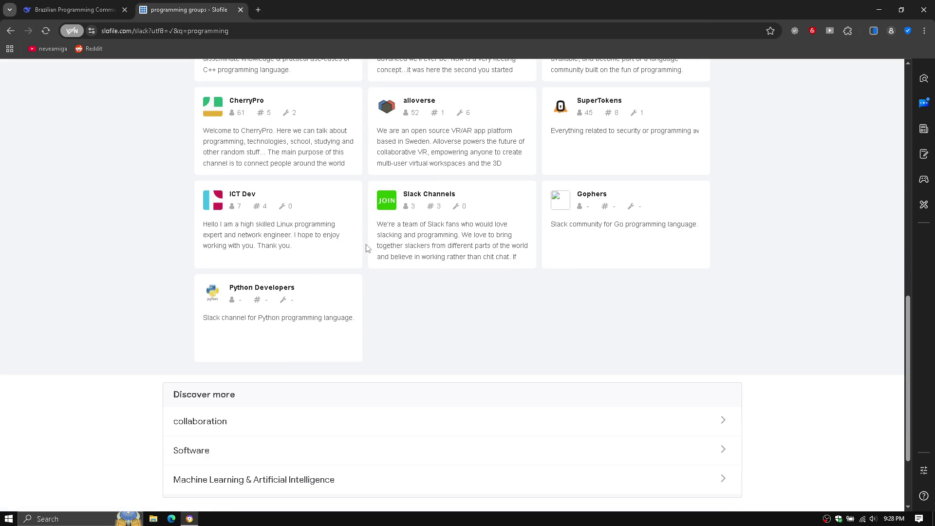
pyautogui.scroll(1, 367, 249)
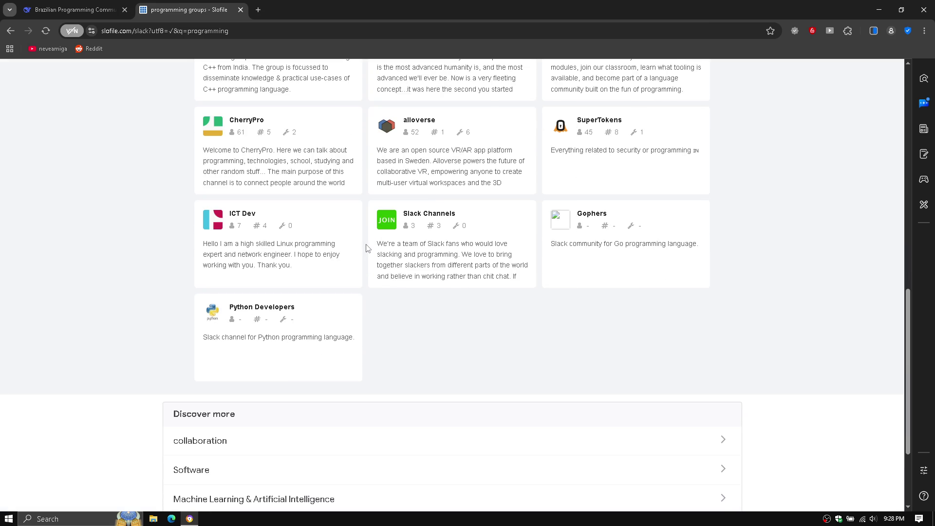
pyautogui.scroll(12, 367, 249)
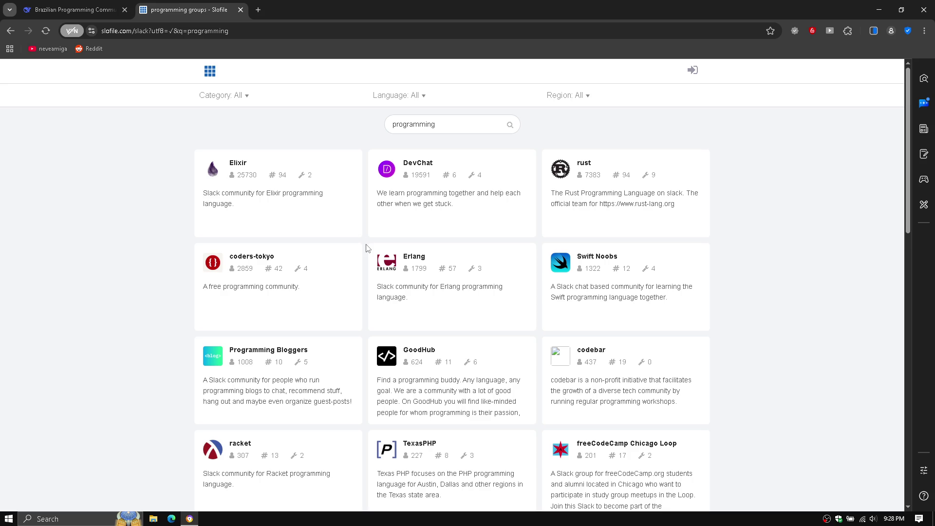
pyautogui.scroll(-2, 367, 248)
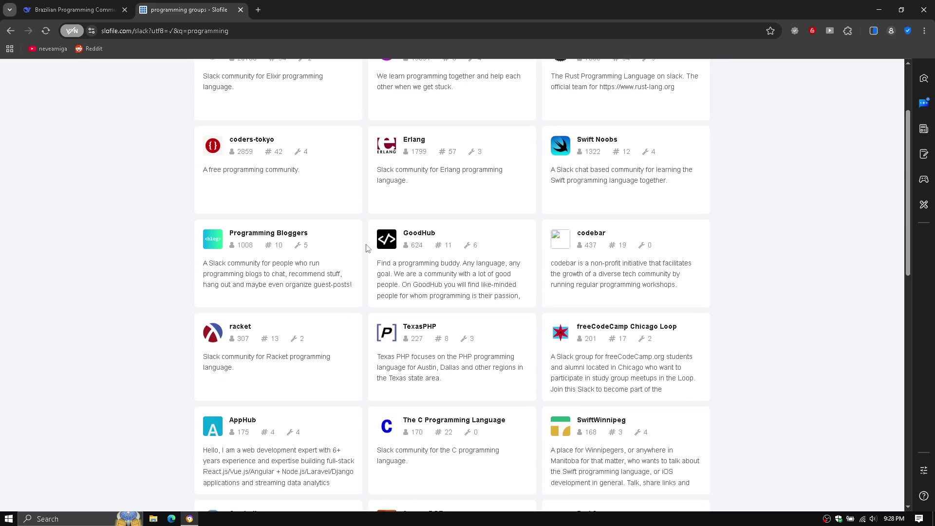
pyautogui.scroll(-3, 367, 248)
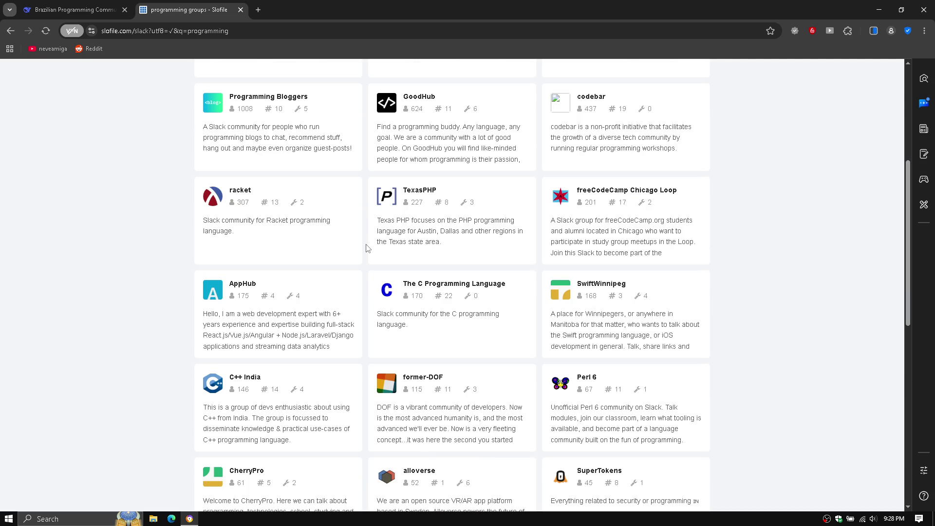
pyautogui.scroll(-2, 367, 248)
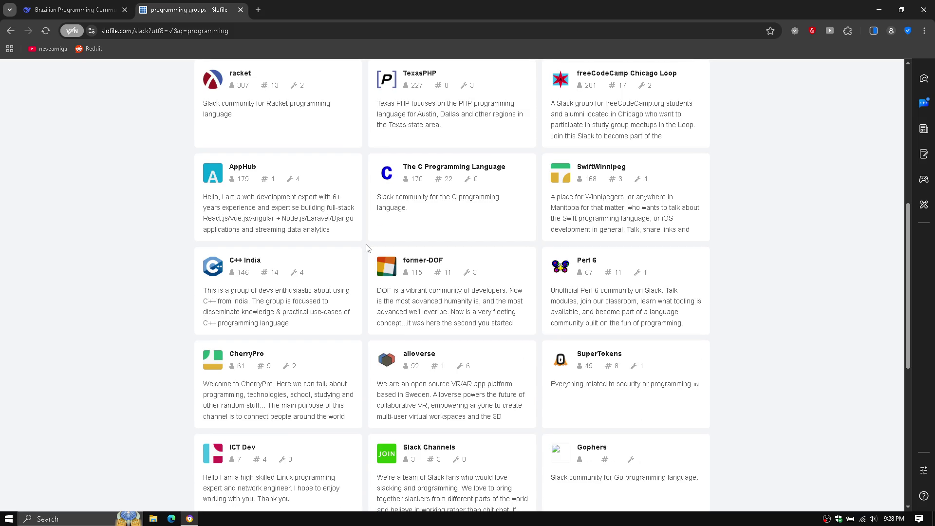
pyautogui.scroll(-4, 366, 248)
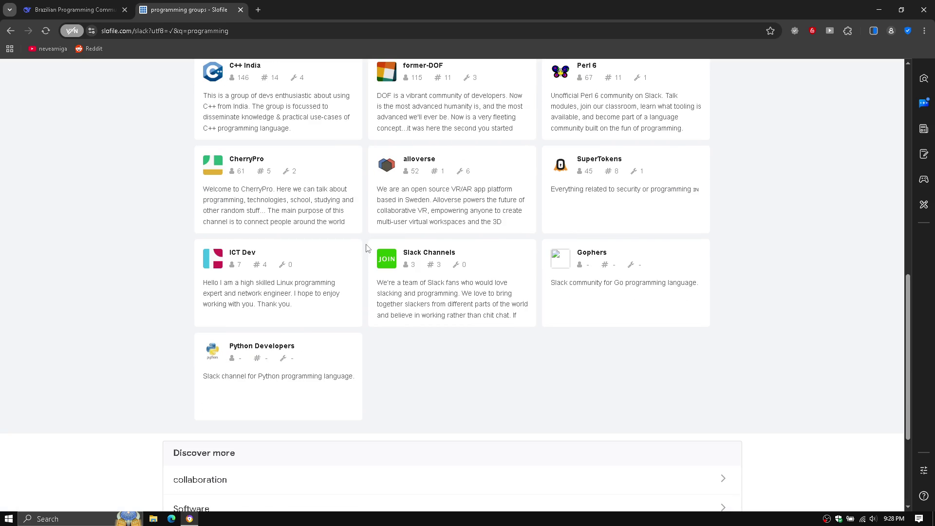
pyautogui.scroll(-2, 366, 248)
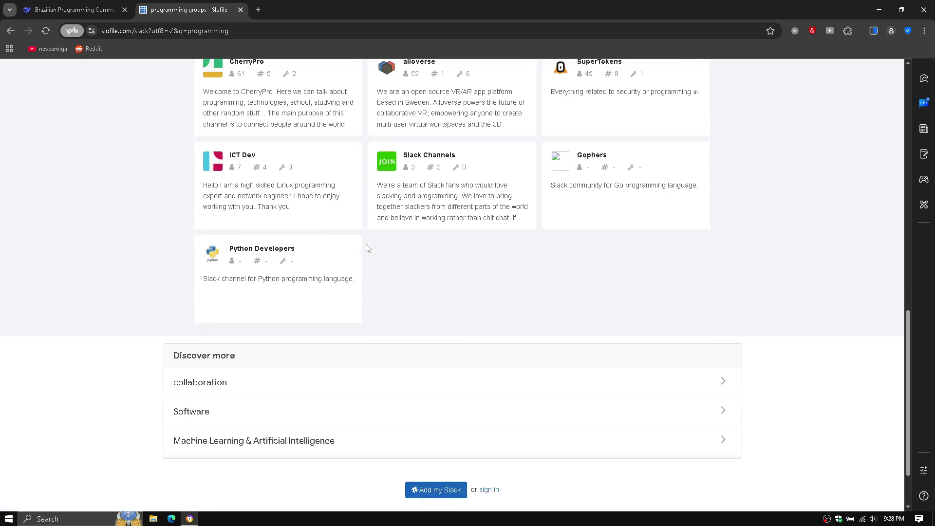
pyautogui.click(195, 412)
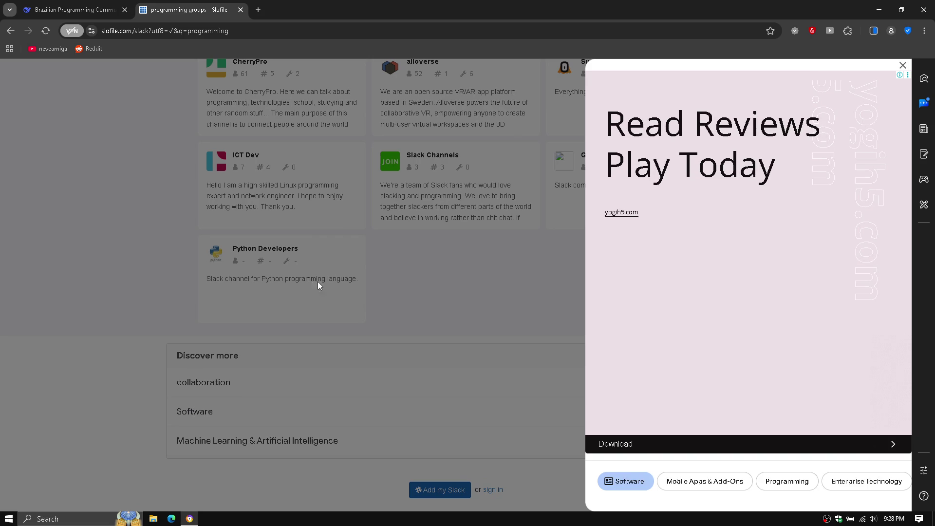
pyautogui.click(348, 263)
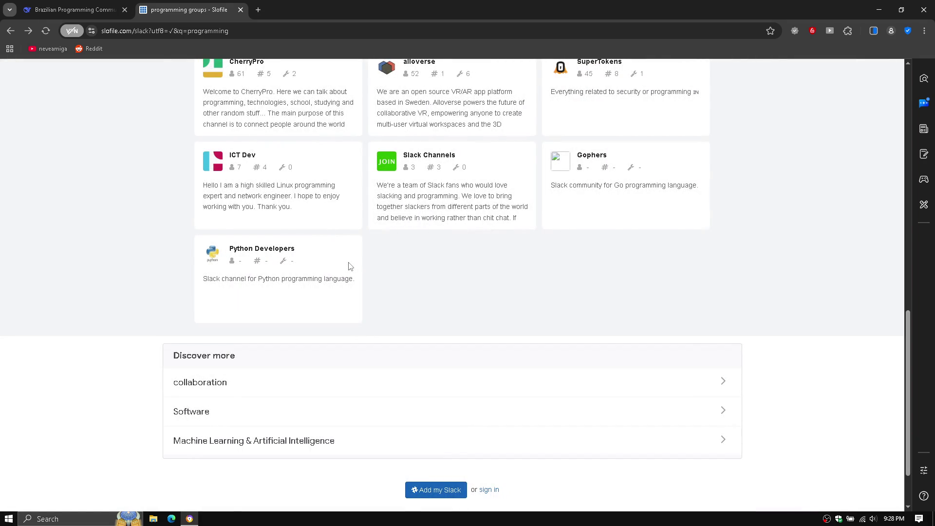
pyautogui.scroll(15, 349, 265)
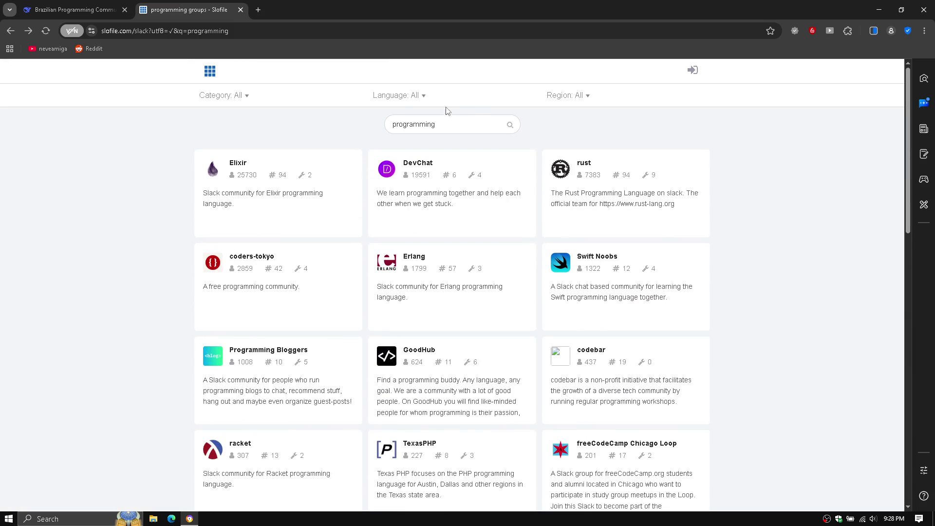
# Step: Search for 'code' and scroll results like Papers with Code and No Code Founders
pyautogui.doubleClick(440, 129)
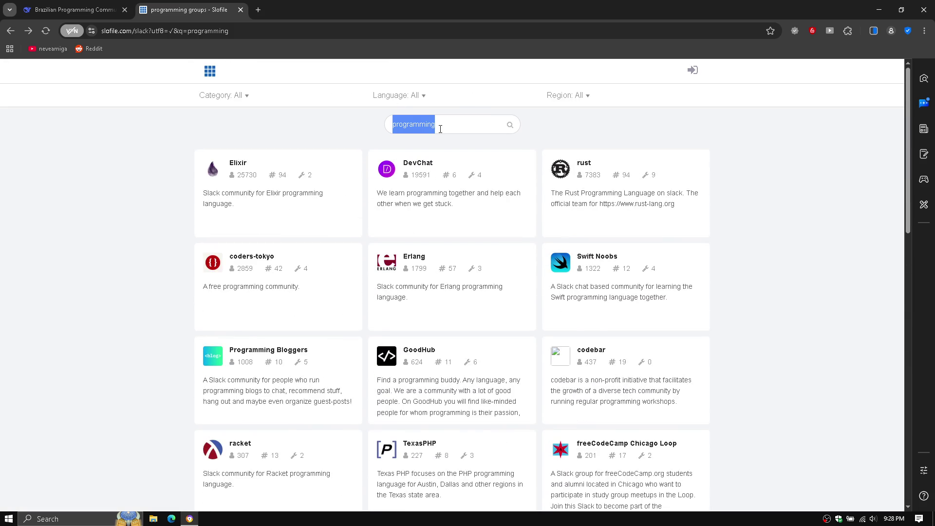
pyautogui.write('code')
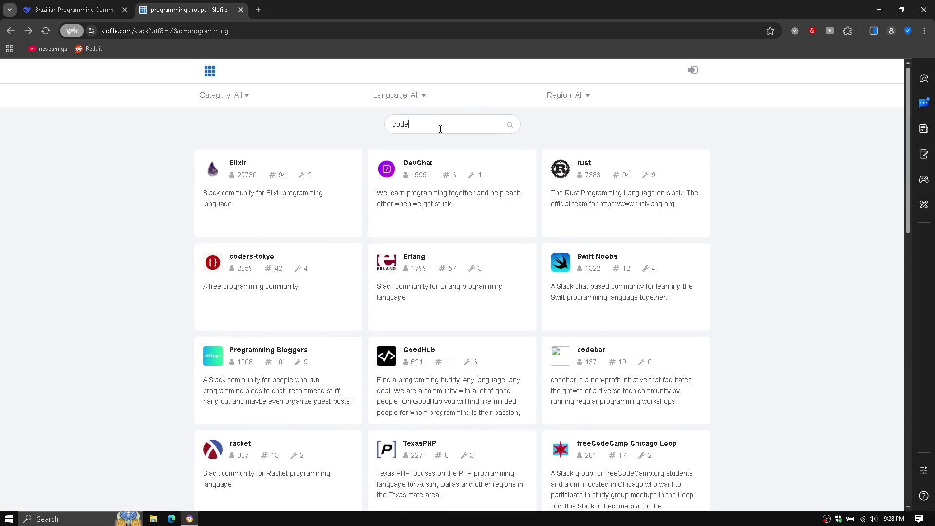
pyautogui.press('Return')
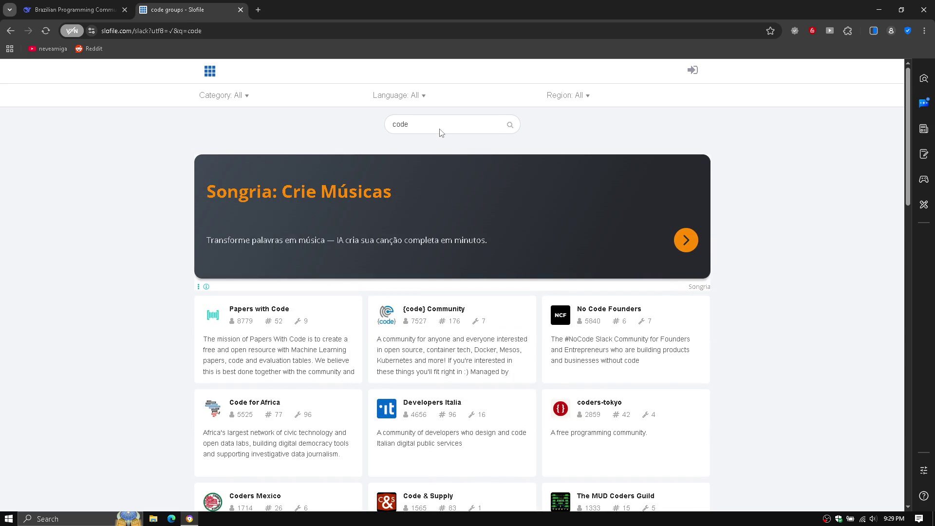
pyautogui.scroll(-2, 440, 132)
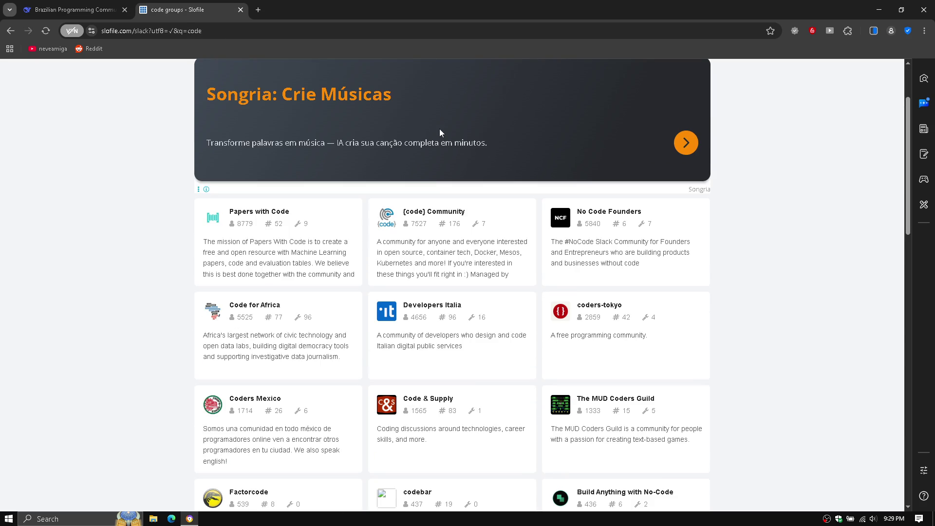